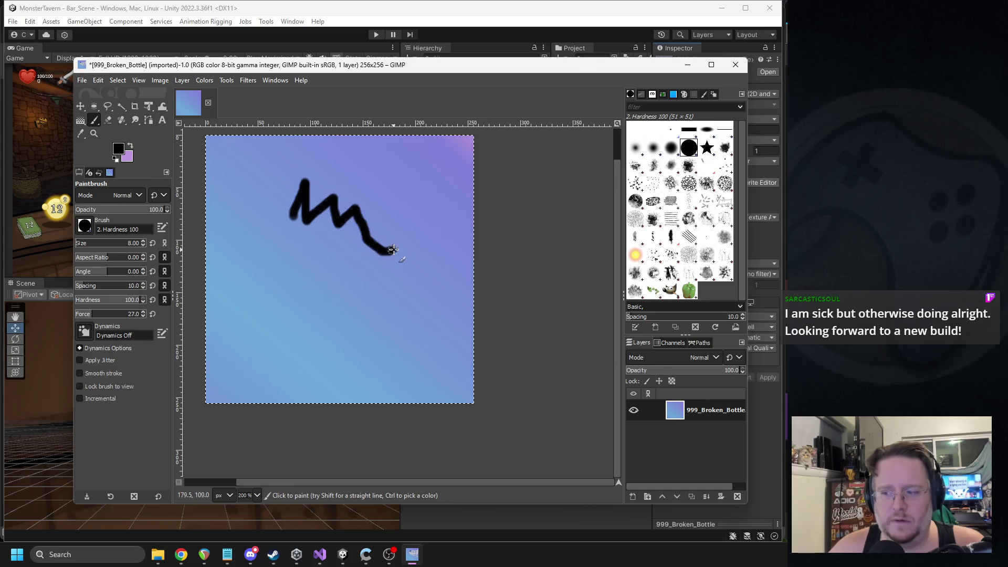
Undo a test scribble and draw the bucket's rim as a black loop
mouse_move(378, 283)
left_mouse_down()
mouse_move(362, 306)
mouse_move(364, 339)
mouse_move(267, 280)
mouse_move(268, 219)
mouse_move(286, 209)
left_mouse_up()
key("ctrl+z")
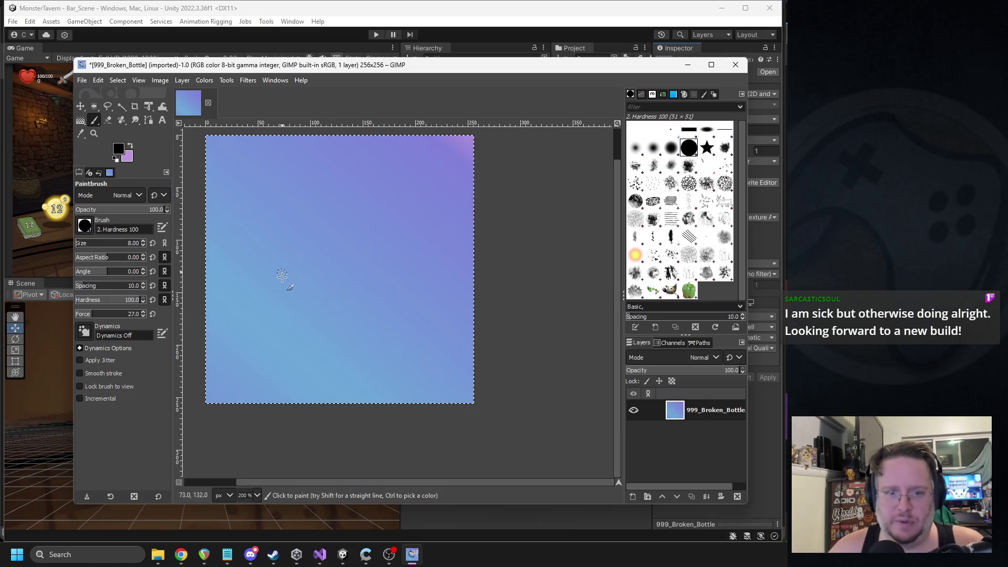
mouse_move(253, 292)
left_mouse_down()
mouse_move(292, 229)
mouse_move(352, 268)
mouse_move(393, 252)
mouse_move(351, 217)
mouse_move(295, 221)
left_mouse_up()
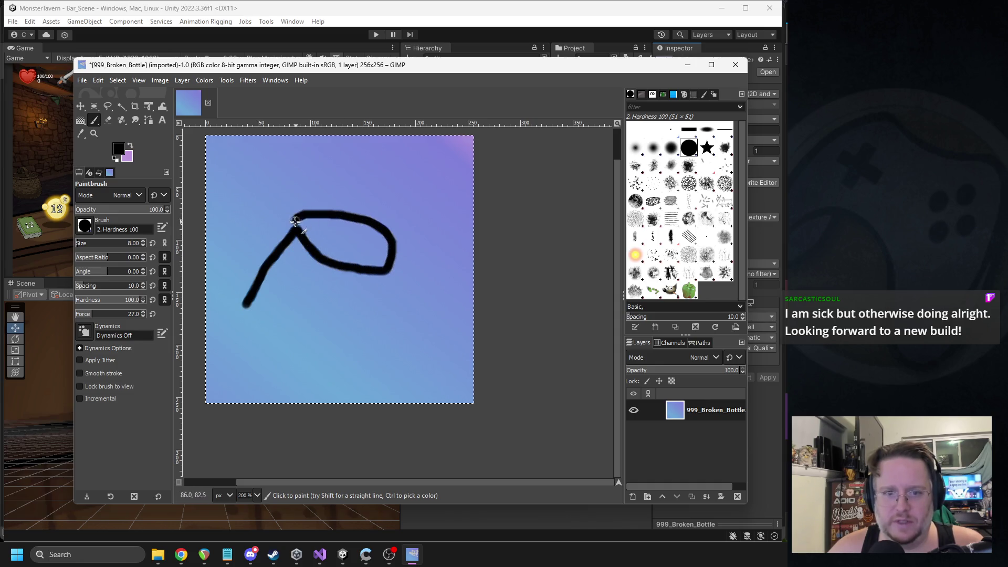
Draw the bucket's side and base lines, then try zigzag teeth inside the rim and undo them
left_click_drag(375, 276, 328, 325)
key("ctrl+z")
left_click_drag(382, 271, 352, 308)
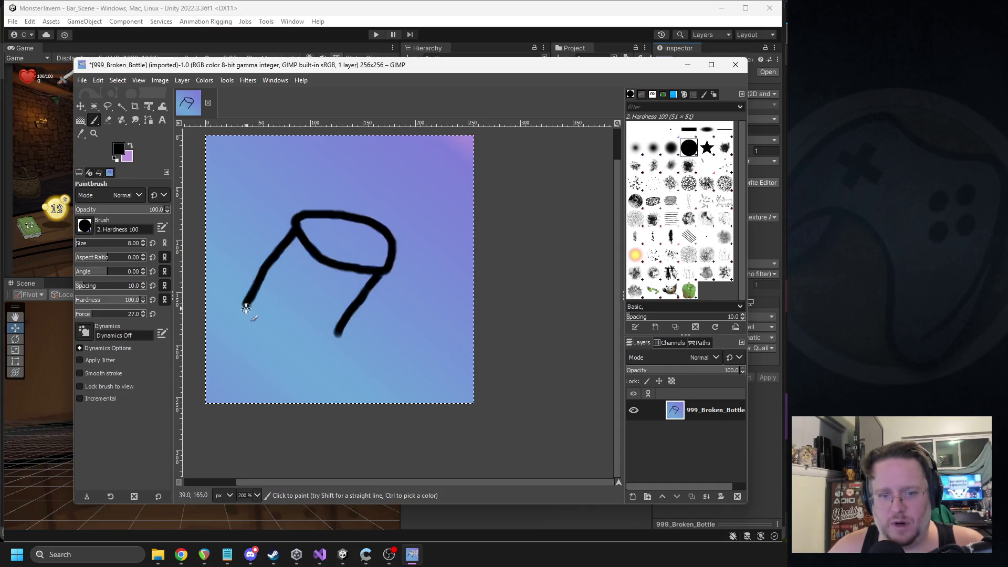
mouse_move(339, 334)
left_mouse_down()
mouse_move(303, 342)
mouse_move(283, 379)
mouse_move(308, 344)
left_mouse_up()
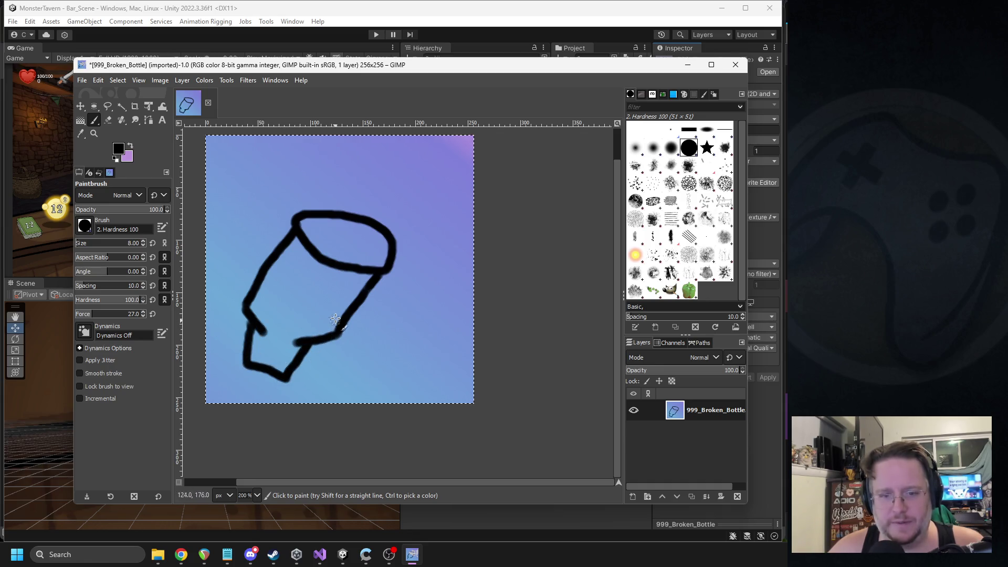
mouse_move(307, 233)
left_mouse_down()
mouse_move(312, 223)
mouse_move(318, 247)
mouse_move(367, 260)
left_mouse_up()
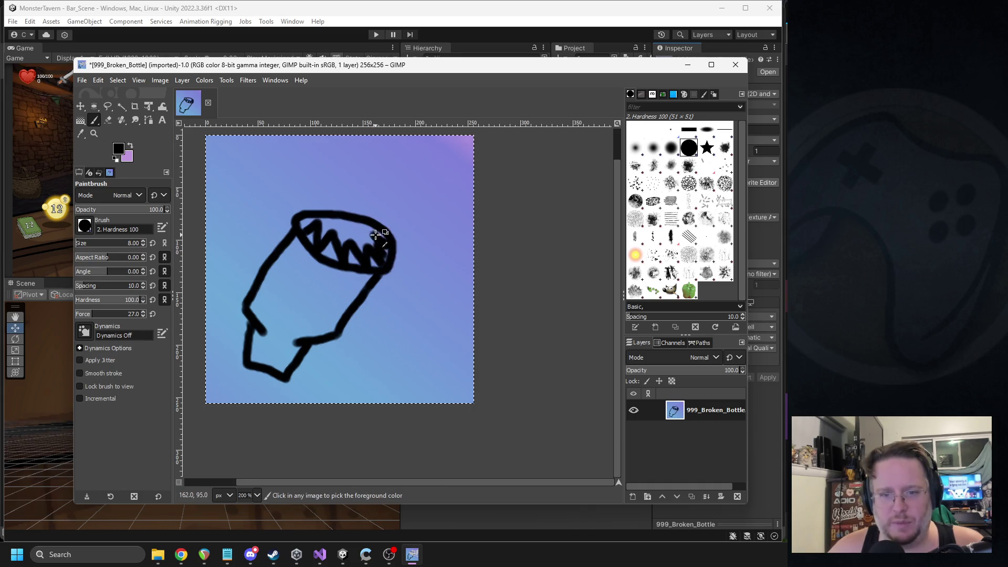
key("ctrl+z")
key("ctrl+z")
key("ctrl+z")
Redraw a tooth inside the rim and extend the rim's top-left corner line
mouse_move(323, 232)
left_mouse_down()
mouse_move(333, 259)
mouse_move(375, 265)
mouse_move(386, 254)
mouse_move(384, 229)
mouse_move(338, 209)
mouse_move(302, 214)
left_mouse_up()
key("ctrl+z")
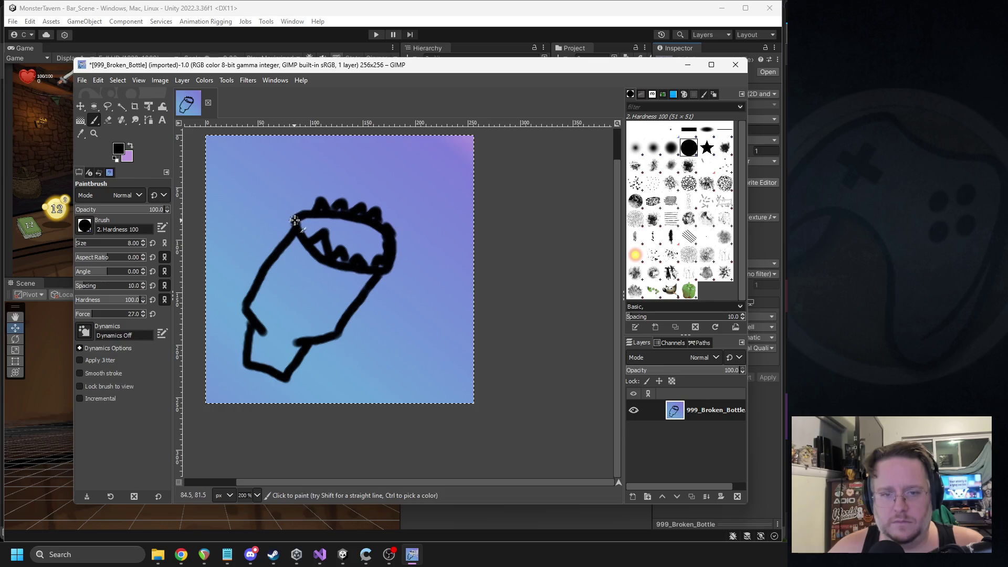
left_click(297, 217, "shift")
Draw a black band line across the bucket's lower body
scroll(297, 312, "up", 1)
scroll(297, 312, "up", 1)
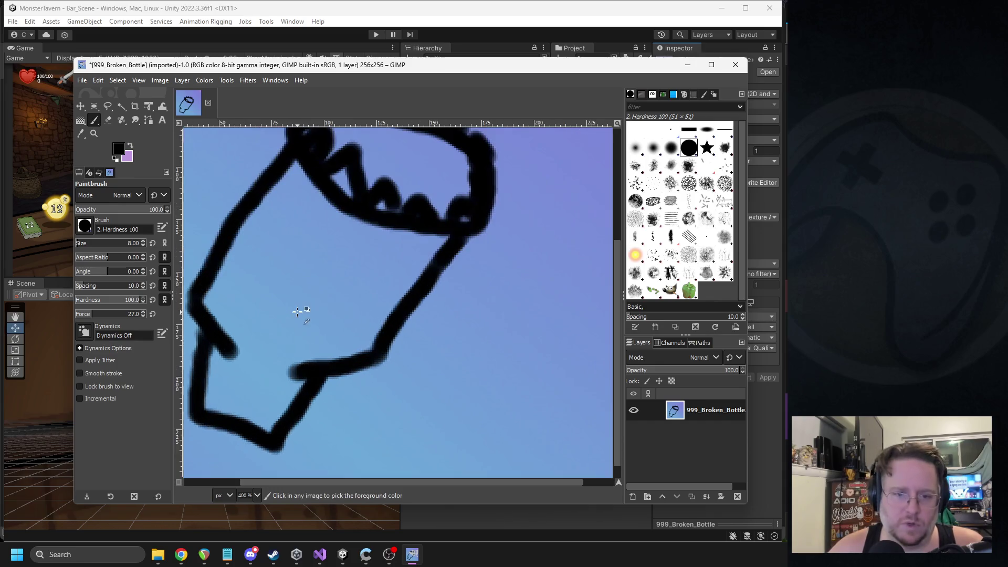
scroll(262, 231, "down", 2)
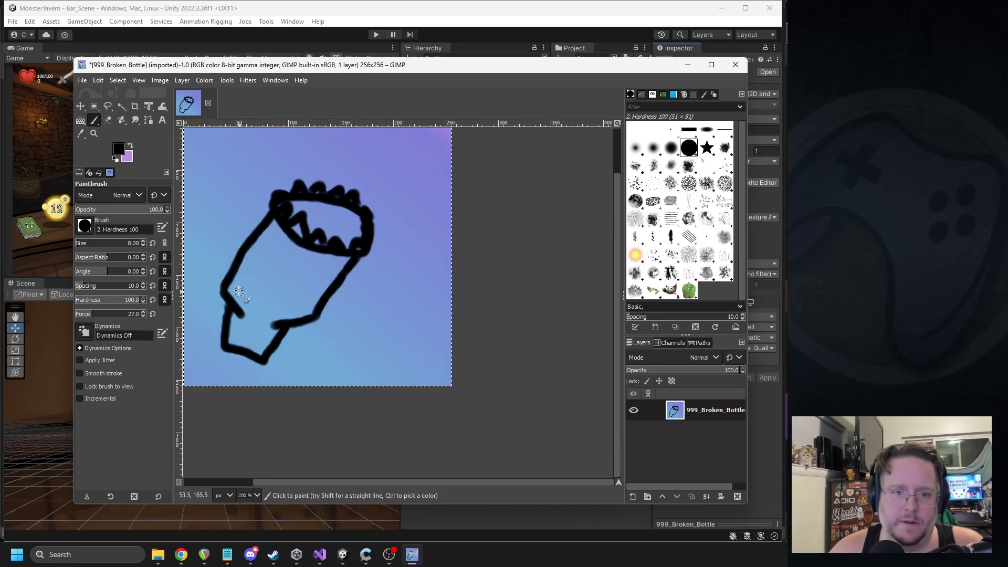
mouse_move(234, 277)
left_mouse_down()
mouse_move(286, 311)
mouse_move(315, 313)
left_mouse_up()
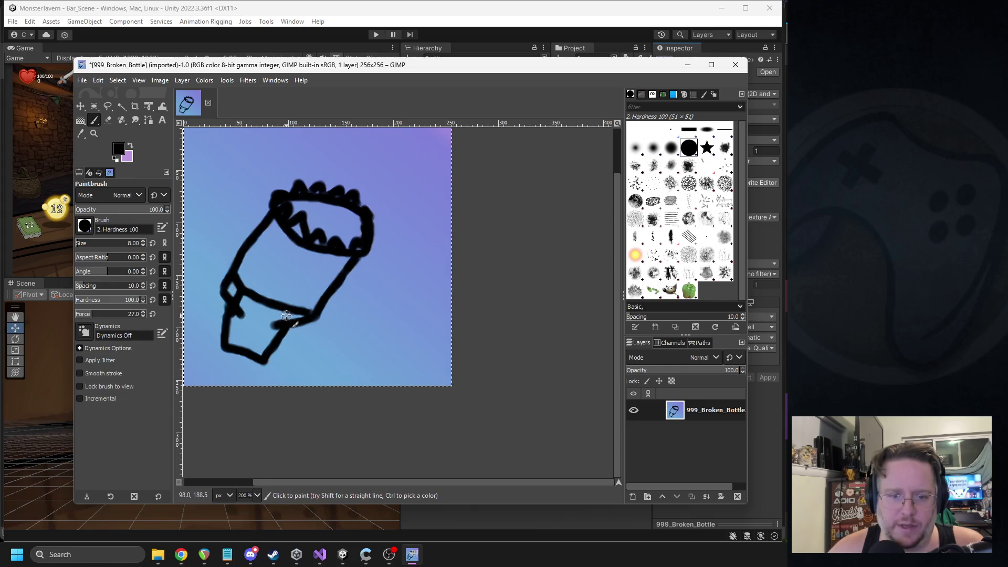
scroll(333, 349, "up", 2)
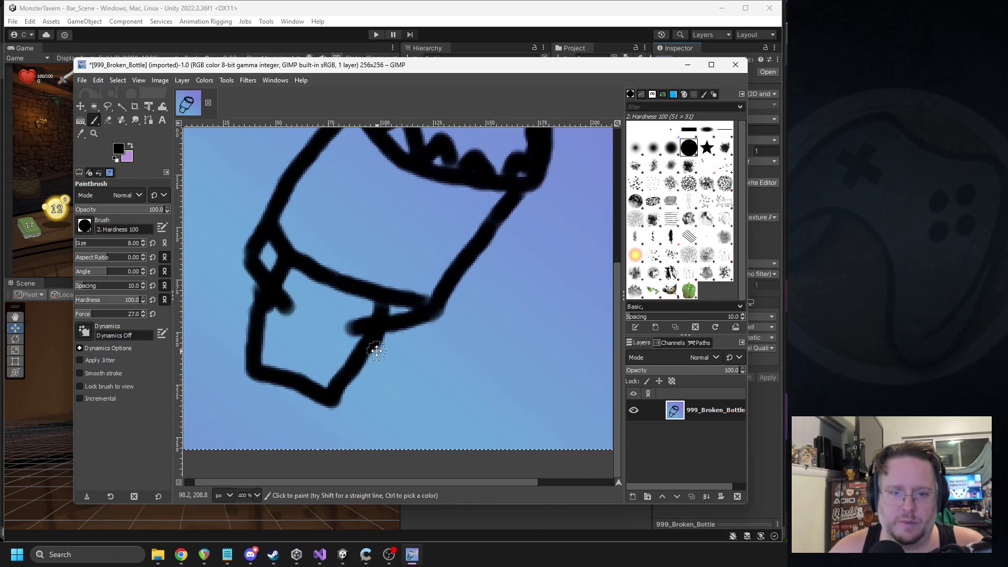
Sample the background blue and paint over the stray black outline marks
key("o")
left_click(214, 220)
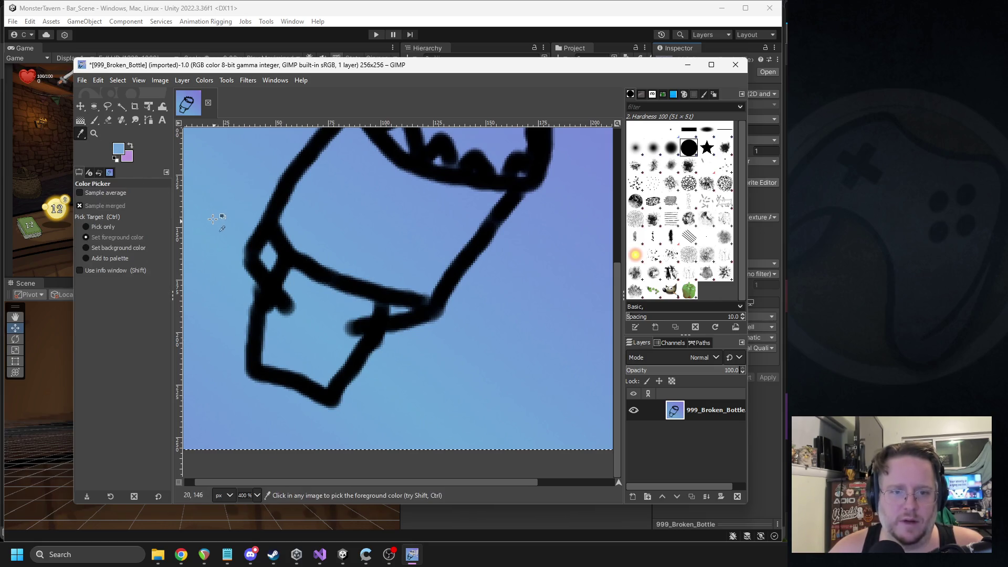
key("p")
mouse_move(259, 245)
left_mouse_down()
mouse_move(259, 270)
mouse_move(248, 253)
left_mouse_up()
mouse_move(389, 321)
left_mouse_down()
mouse_move(416, 321)
mouse_move(396, 330)
left_mouse_up()
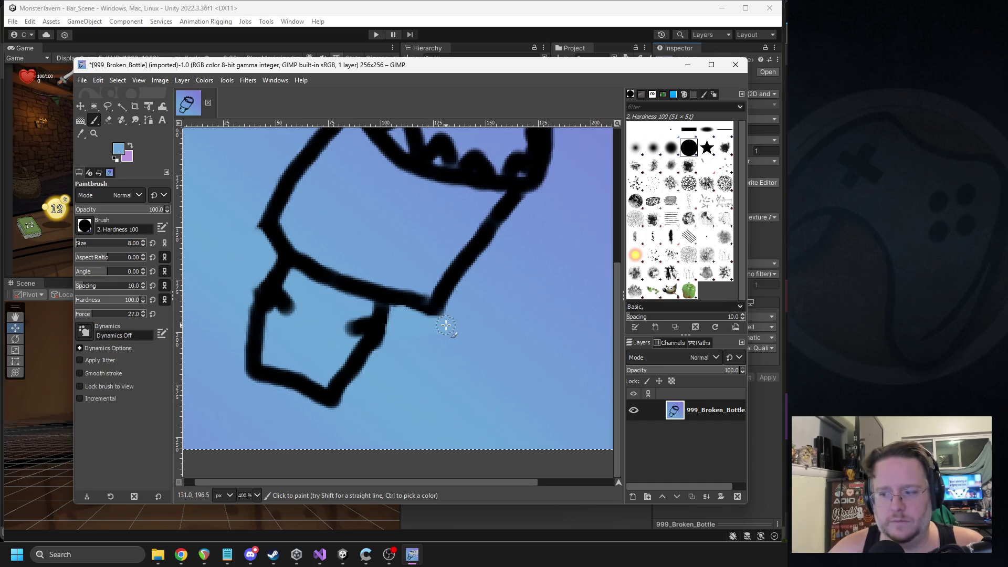
left_click_drag(284, 321, 287, 282)
mouse_move(336, 322)
left_mouse_down()
mouse_move(369, 325)
mouse_move(360, 323)
left_mouse_up()
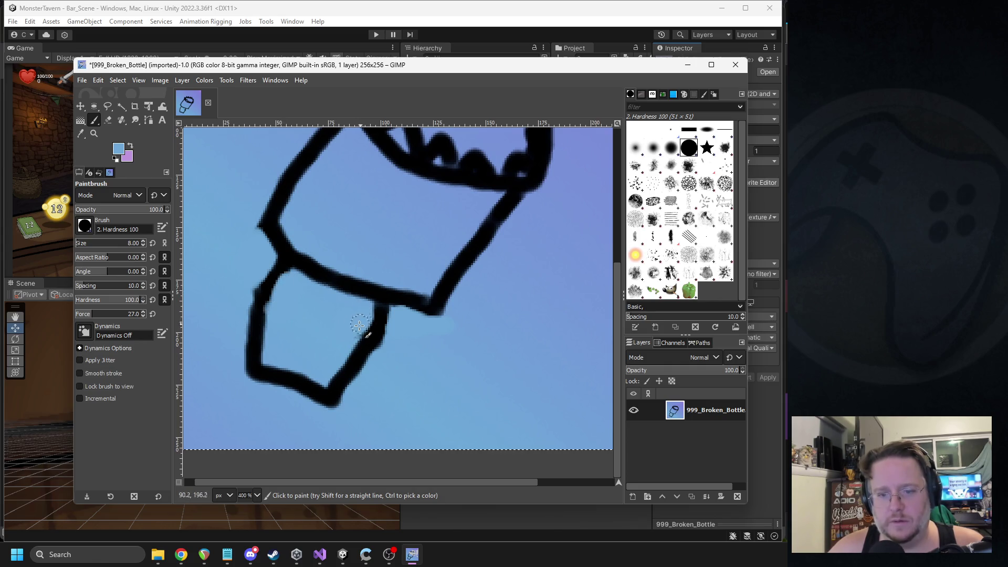
Reset the paint colour to black and try a lower-left edge stroke, then undo it
left_click(118, 149)
left_click(163, 166)
left_click(286, 209)
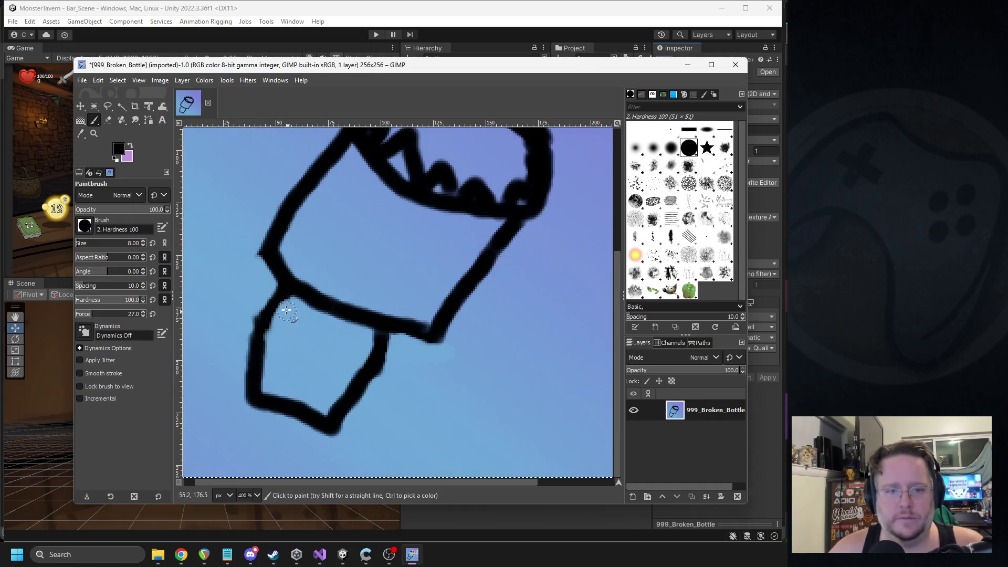
mouse_move(276, 299)
left_mouse_down()
mouse_move(247, 348)
mouse_move(262, 376)
mouse_move(286, 294)
mouse_move(279, 277)
mouse_move(254, 392)
mouse_move(326, 413)
mouse_move(385, 338)
mouse_move(411, 342)
mouse_move(378, 341)
mouse_move(365, 325)
mouse_move(262, 289)
left_mouse_up()
key("ctrl+z")
key("ctrl+z")
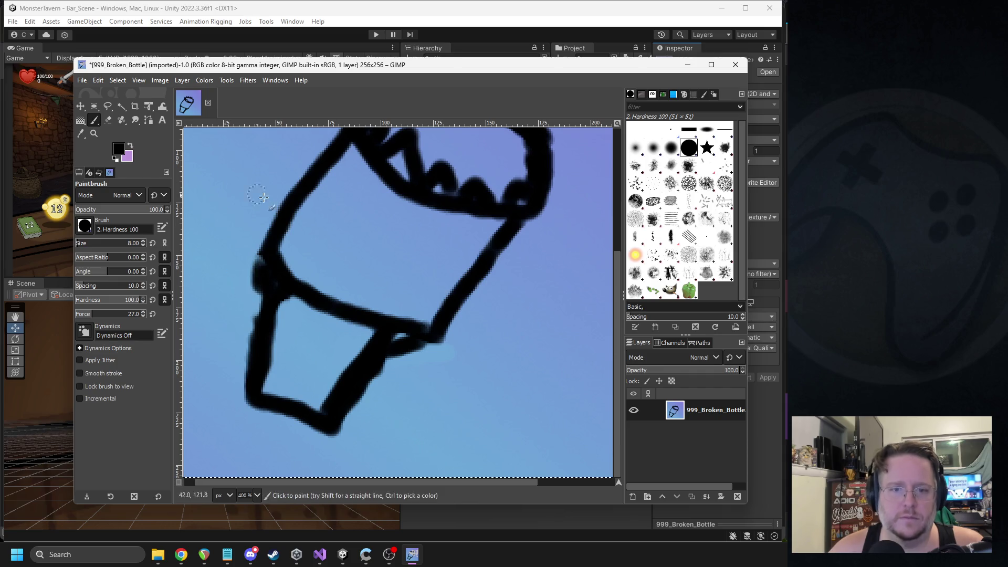
Draw a band line across the bucket's upper body and pick a dark brown colour
scroll(491, 240, "up", 3)
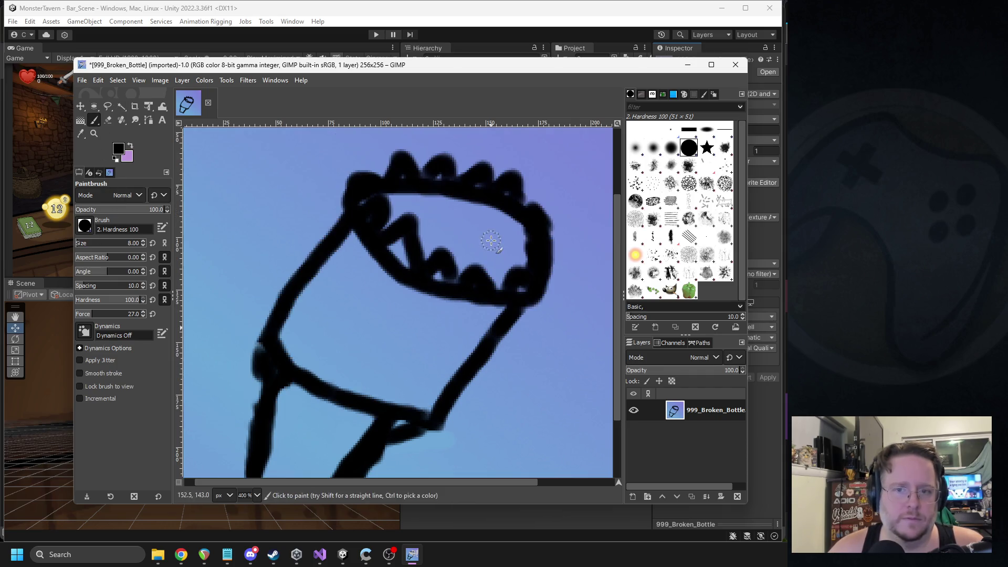
scroll(490, 236, "down", 1)
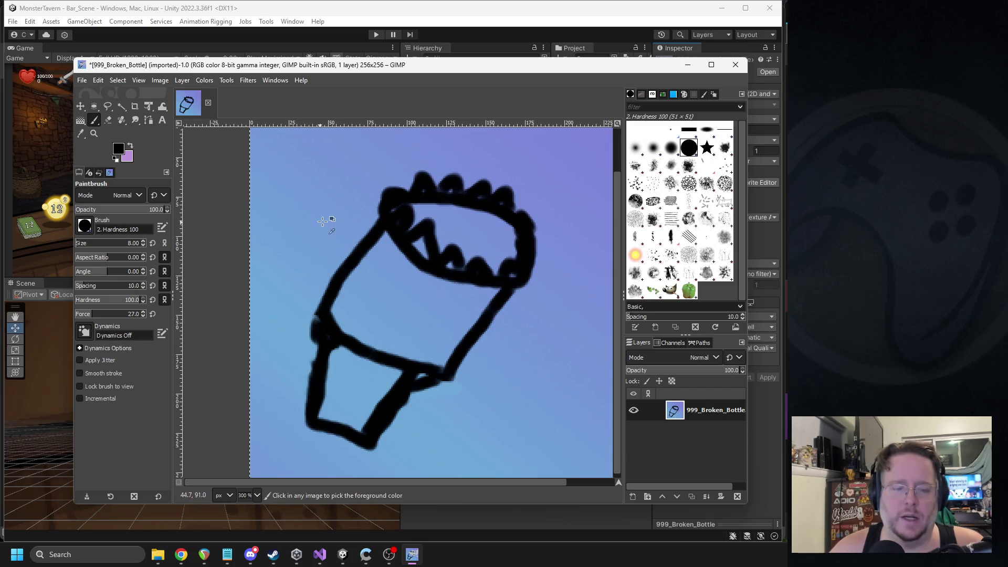
scroll(415, 273, "up", 1)
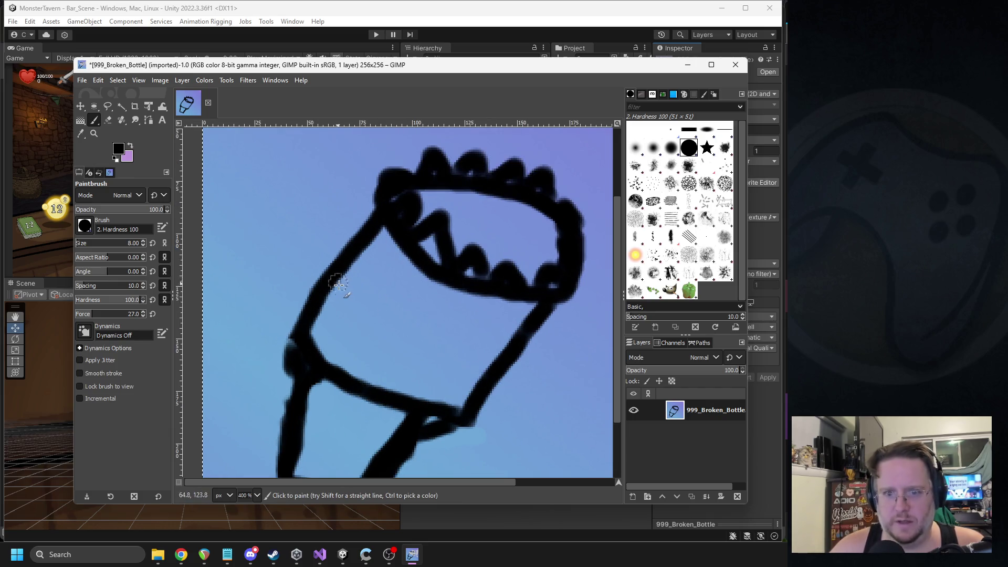
mouse_move(336, 286)
left_mouse_down()
mouse_move(404, 332)
mouse_move(489, 357)
left_mouse_up()
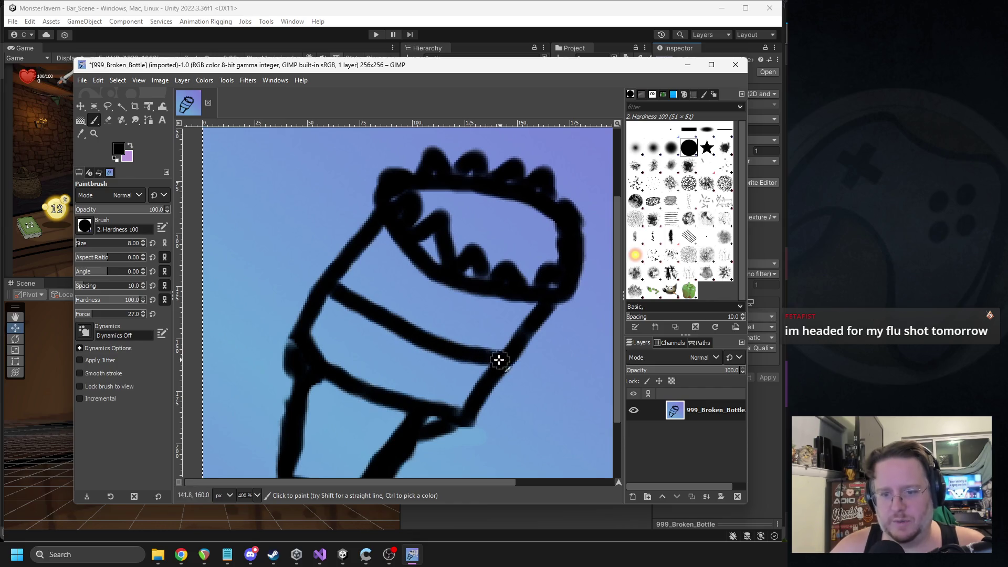
left_click(119, 153)
mouse_move(206, 144)
left_mouse_down()
mouse_move(203, 155)
mouse_move(222, 101)
mouse_move(169, 138)
mouse_move(178, 122)
left_mouse_up()
Accept the brown and paint the upper band and lower body solid brown
left_click(295, 210)
scroll(313, 248, "down", 3)
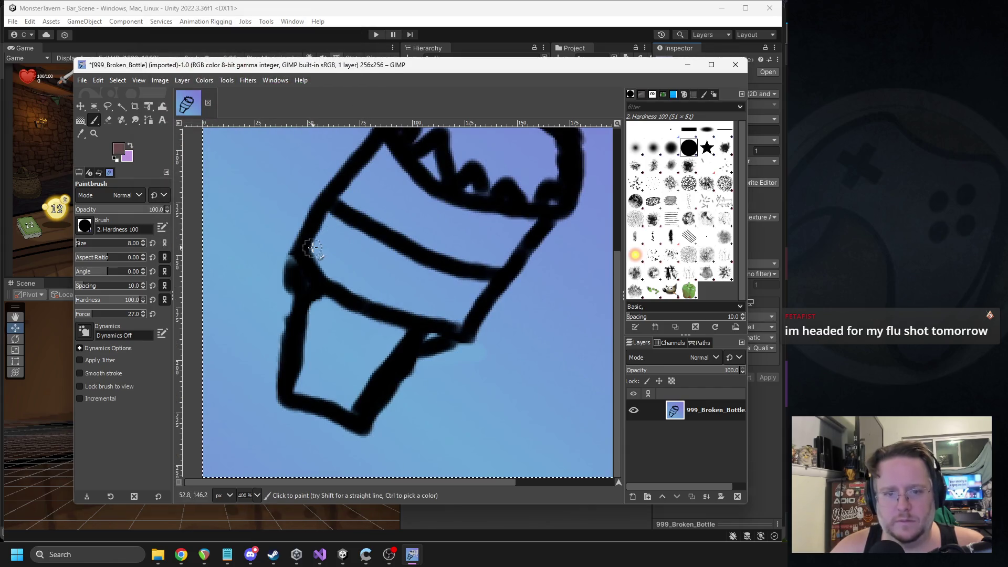
mouse_move(314, 233)
left_mouse_down()
mouse_move(309, 262)
mouse_move(352, 289)
mouse_move(469, 322)
mouse_move(487, 287)
mouse_move(331, 218)
mouse_move(312, 239)
mouse_move(371, 281)
mouse_move(465, 295)
left_mouse_up()
mouse_move(391, 299)
left_mouse_down()
mouse_move(420, 283)
mouse_move(328, 229)
mouse_move(447, 282)
left_mouse_up()
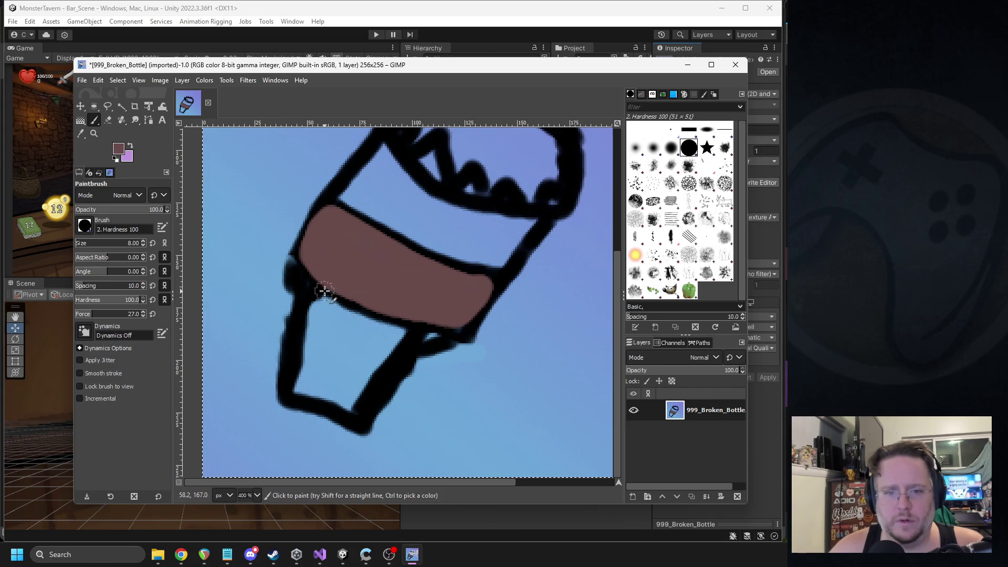
mouse_move(329, 283)
left_mouse_down()
mouse_move(300, 393)
mouse_move(339, 406)
mouse_move(368, 380)
mouse_move(408, 334)
mouse_move(353, 376)
mouse_move(400, 313)
mouse_move(335, 388)
mouse_move(379, 323)
left_mouse_up()
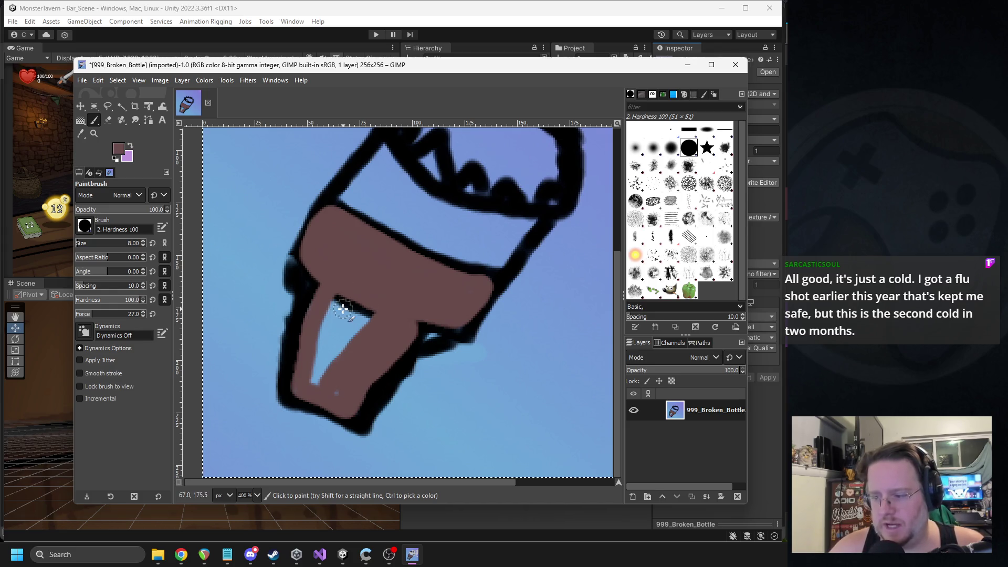
mouse_move(321, 387)
left_mouse_down()
mouse_move(336, 302)
mouse_move(333, 349)
mouse_move(353, 310)
mouse_move(364, 315)
left_mouse_up()
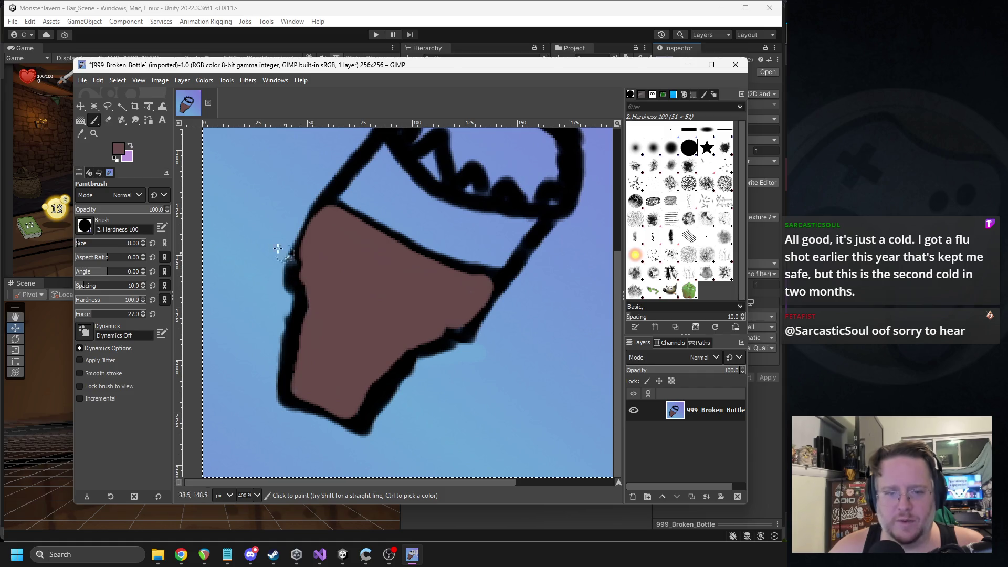
Sample the background light blue as the paint colour and return to the Paintbrush
left_click(80, 133)
left_click(243, 190)
key("p")
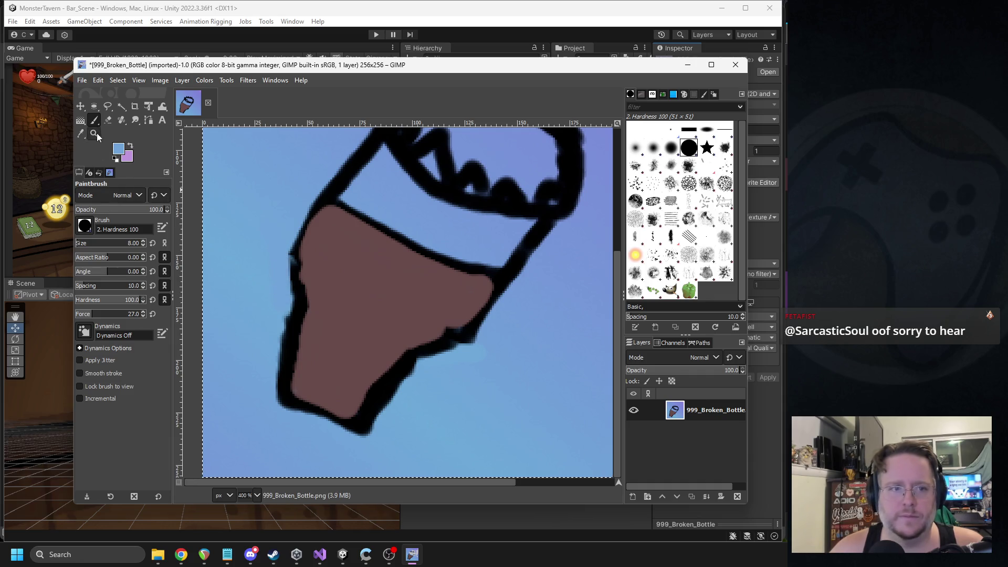
Outline the bucket's bottom edge in black
key("o")
left_click(373, 309)
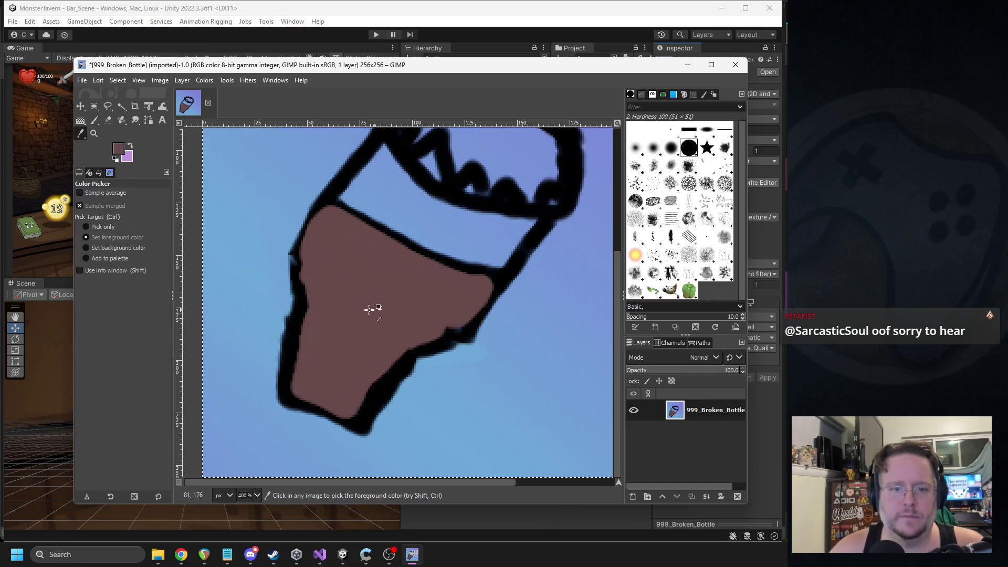
left_click(95, 122)
left_click(118, 148)
left_click(172, 163)
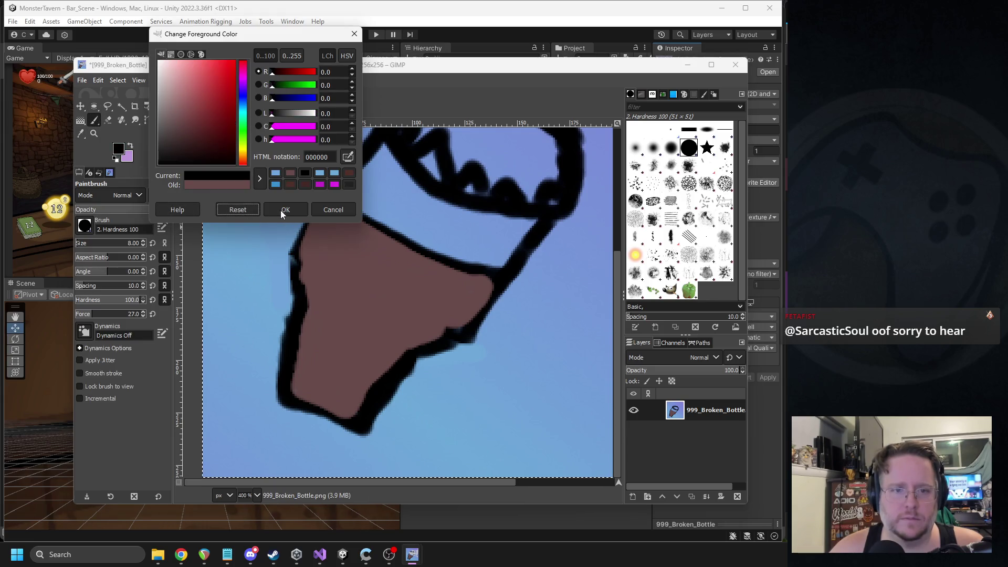
left_click(279, 209)
mouse_move(282, 408)
left_mouse_down()
mouse_move(308, 432)
mouse_move(344, 425)
mouse_move(288, 407)
mouse_move(350, 430)
left_mouse_up()
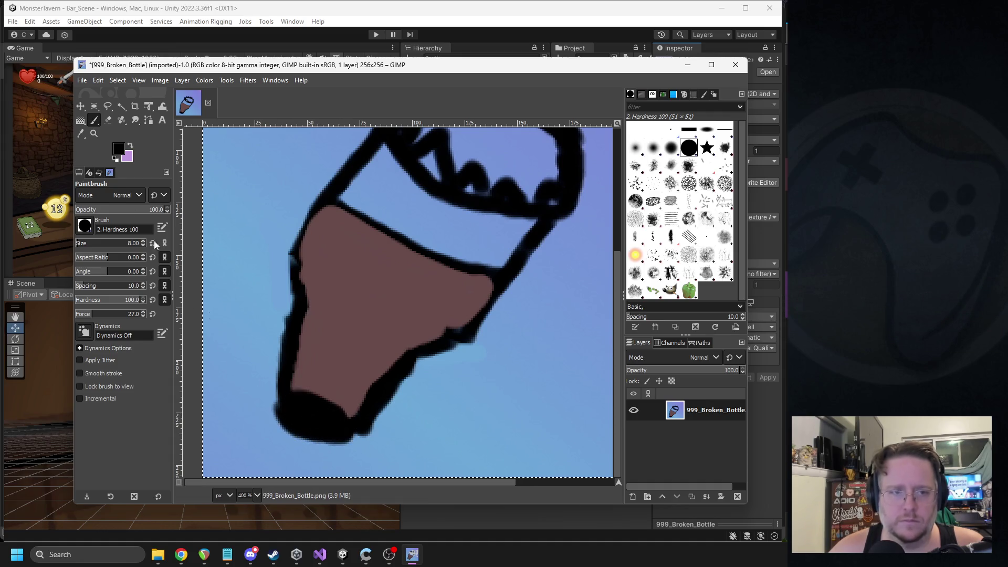
Sample the bucket's brown and test it over the black bottom, then undo
left_click(81, 134)
left_click(340, 261)
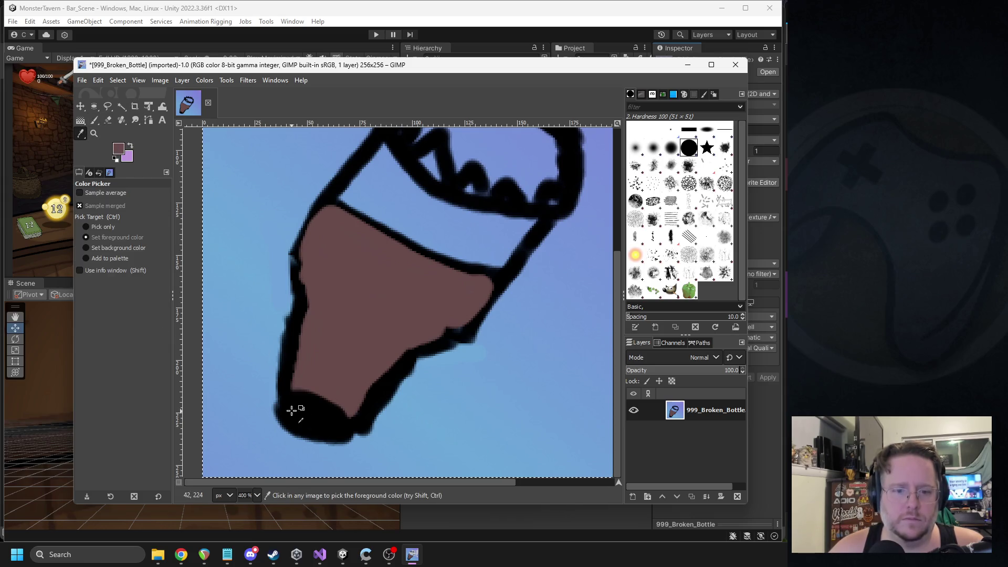
left_click(94, 121)
mouse_move(299, 418)
left_mouse_down()
mouse_move(326, 423)
mouse_move(298, 417)
left_mouse_up()
key("ctrl+z")
key("ctrl+z")
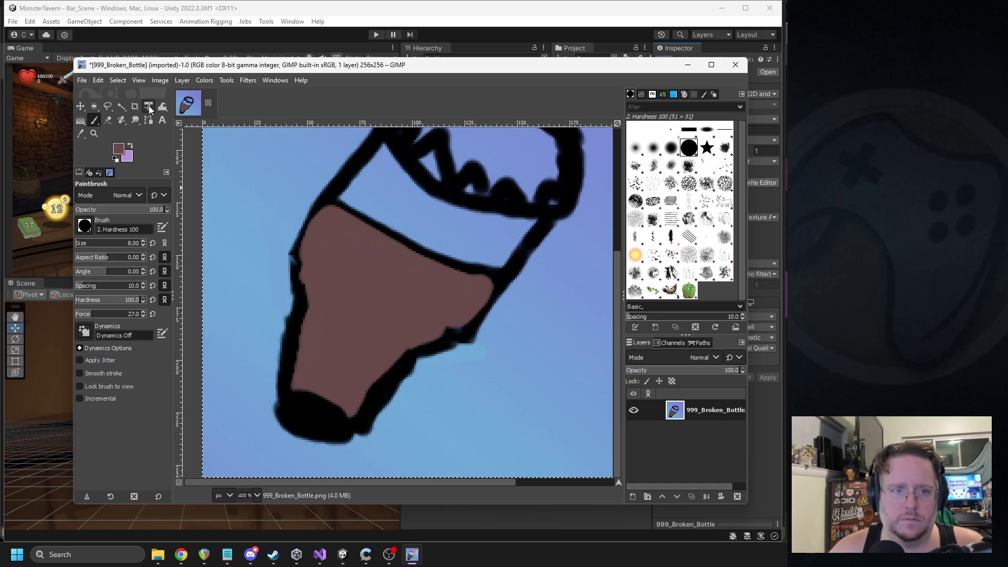
Paint the bottle's black bottom in dark brown 392828
left_click(118, 149)
left_click(181, 141)
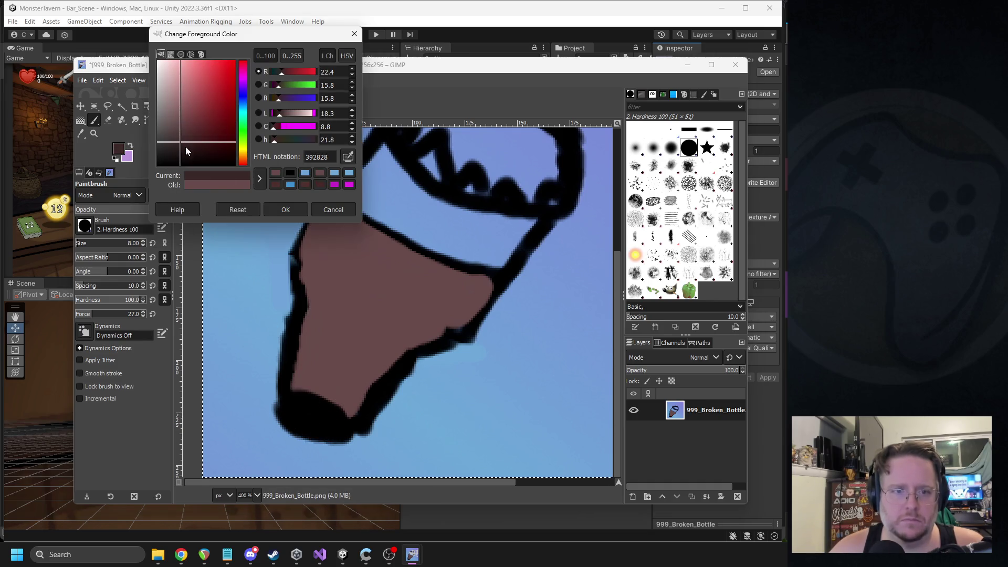
left_click(272, 212)
left_click_drag(294, 416, 335, 430)
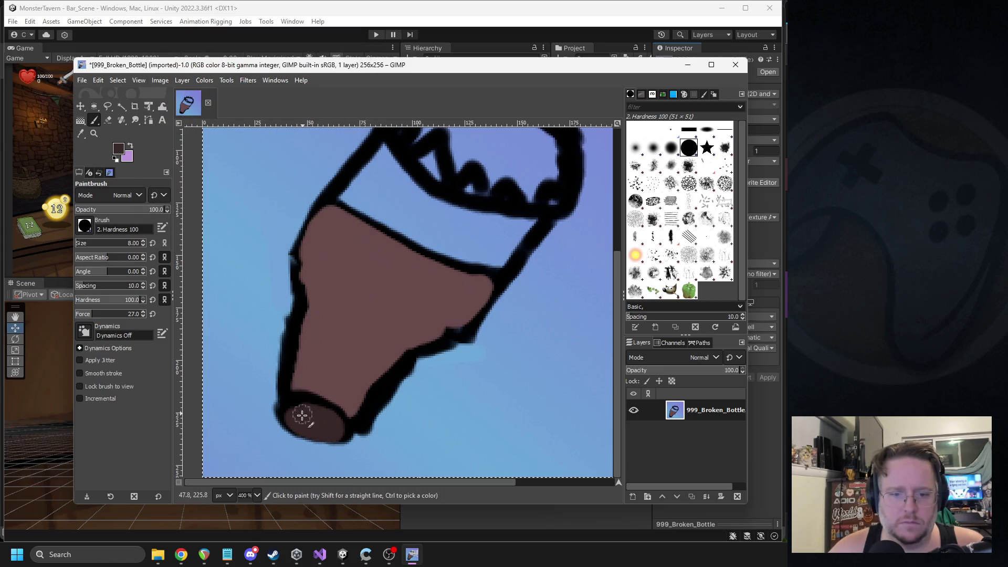
left_click(118, 148)
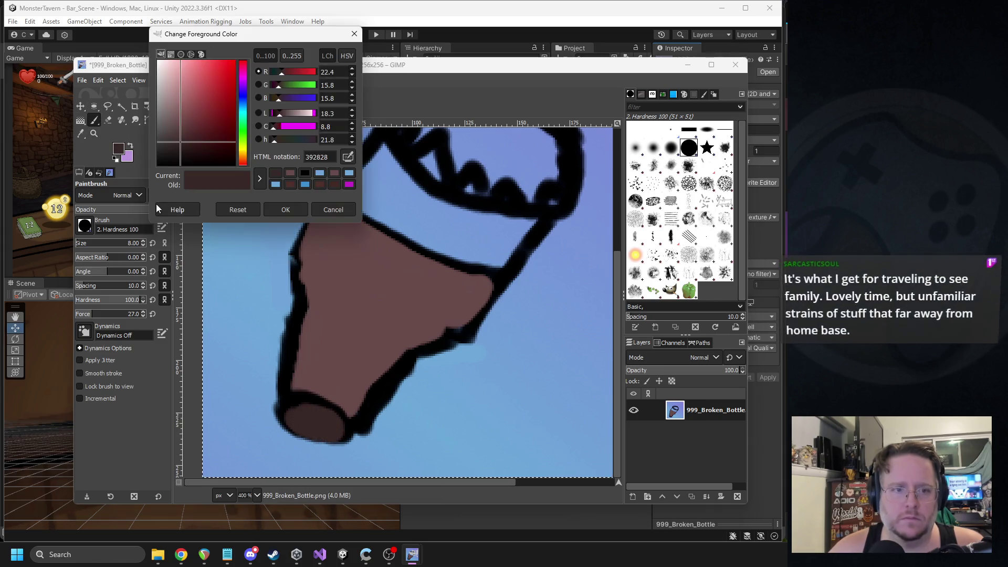
left_click(306, 426)
left_click(285, 209)
mouse_move(298, 416)
left_mouse_down()
mouse_move(308, 427)
mouse_move(330, 428)
mouse_move(307, 417)
mouse_move(352, 426)
mouse_move(293, 411)
mouse_move(297, 423)
left_mouse_up()
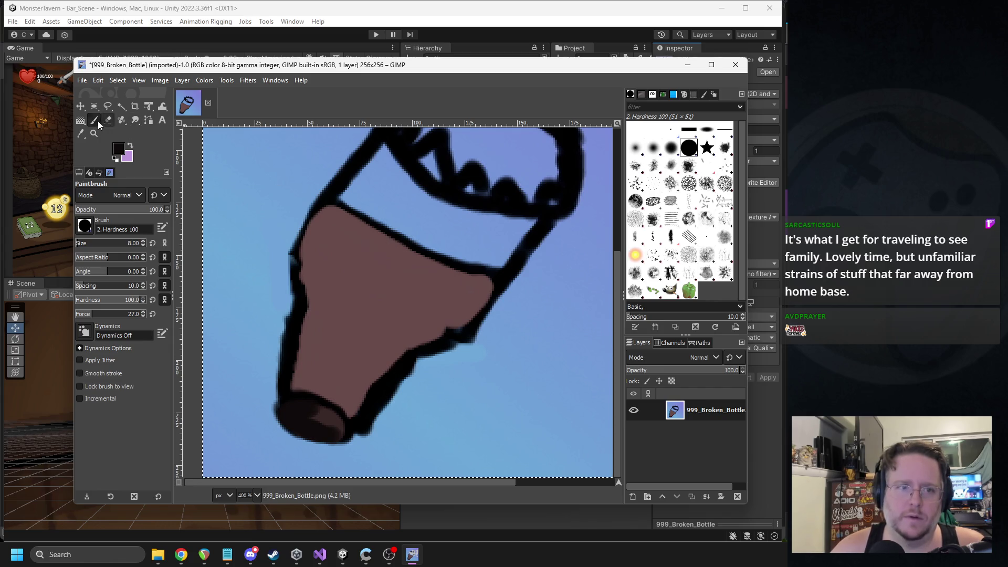
Pick the dark brown from the bottle base as the paint colour
left_click(80, 132)
left_click(332, 420)
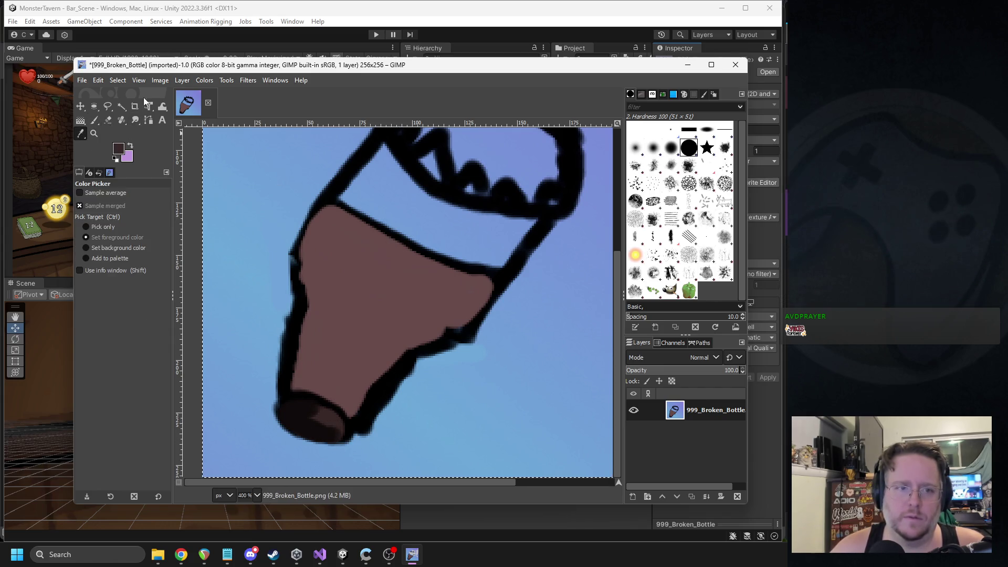
left_click(94, 120)
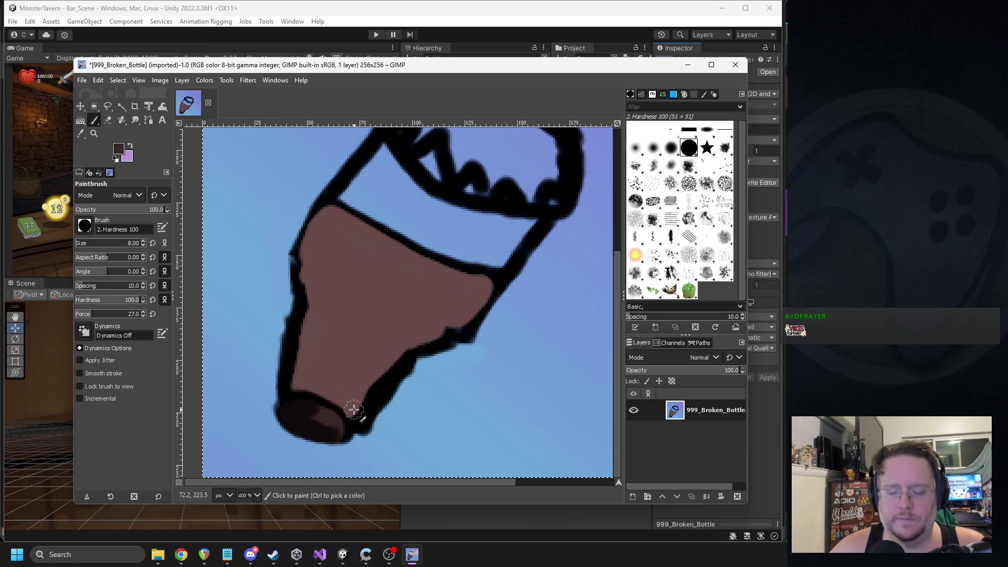
left_click(117, 150)
Adjust the brown slightly and paint a lighter highlight down the bottle's right edge
left_click(181, 135)
left_click(285, 210)
mouse_move(354, 417)
left_mouse_down()
mouse_move(383, 372)
mouse_move(456, 321)
mouse_move(488, 284)
left_mouse_up()
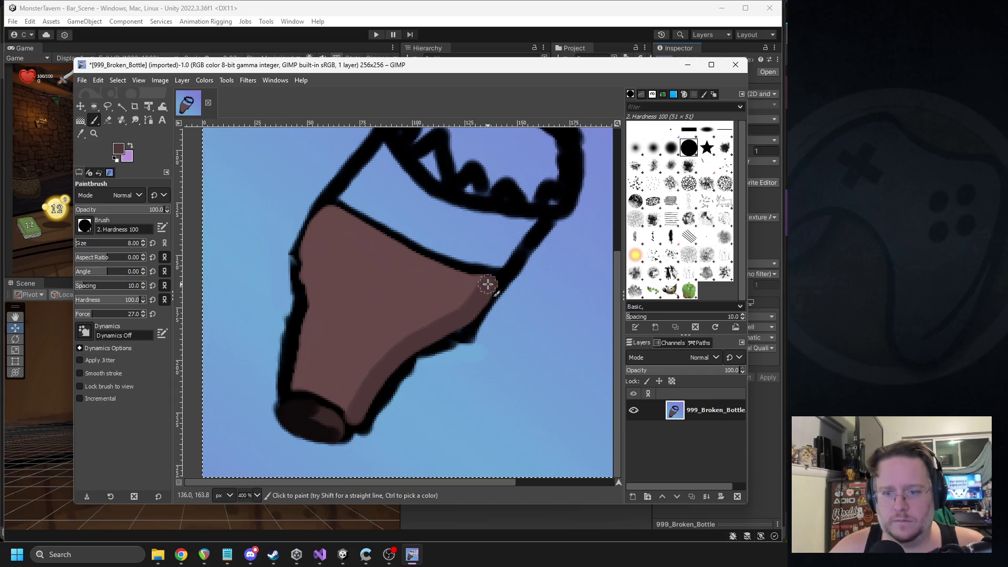
Paint dark brown over part of the highlight toward the top-right
left_click_drag(366, 385, 457, 280)
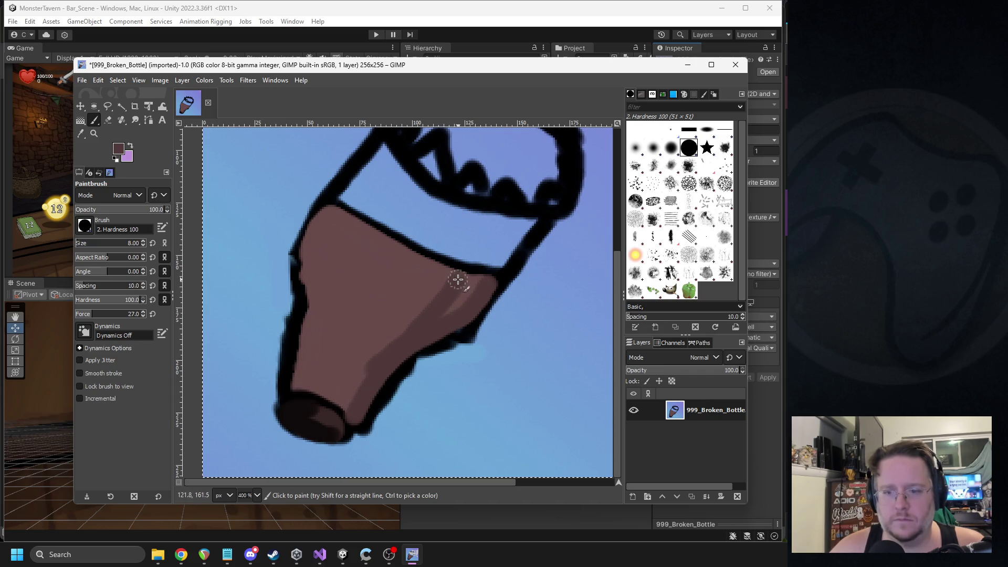
left_click_drag(436, 314, 473, 279)
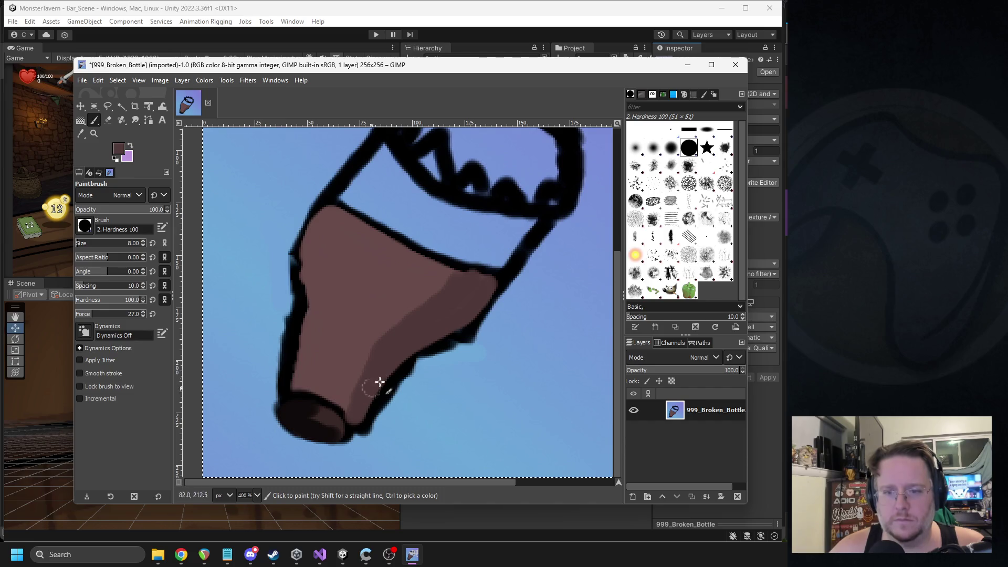
scroll(422, 254, "up", 3)
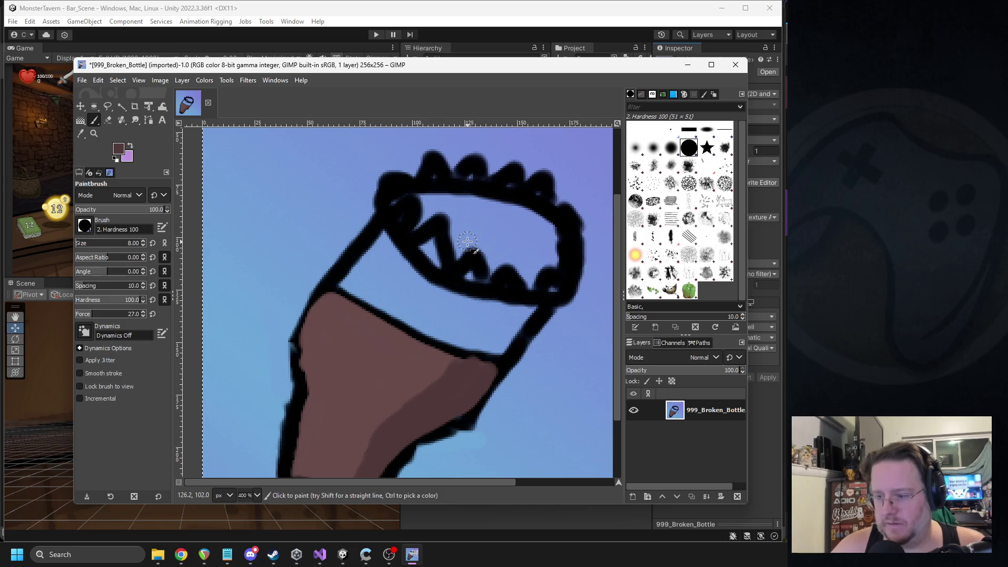
scroll(474, 247, "down", 3)
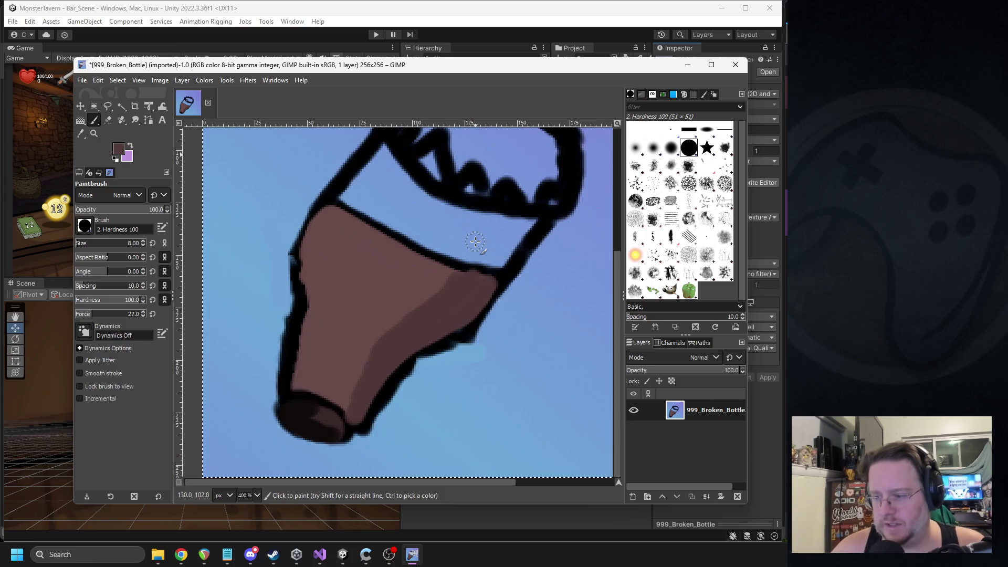
scroll(486, 233, "up", 3)
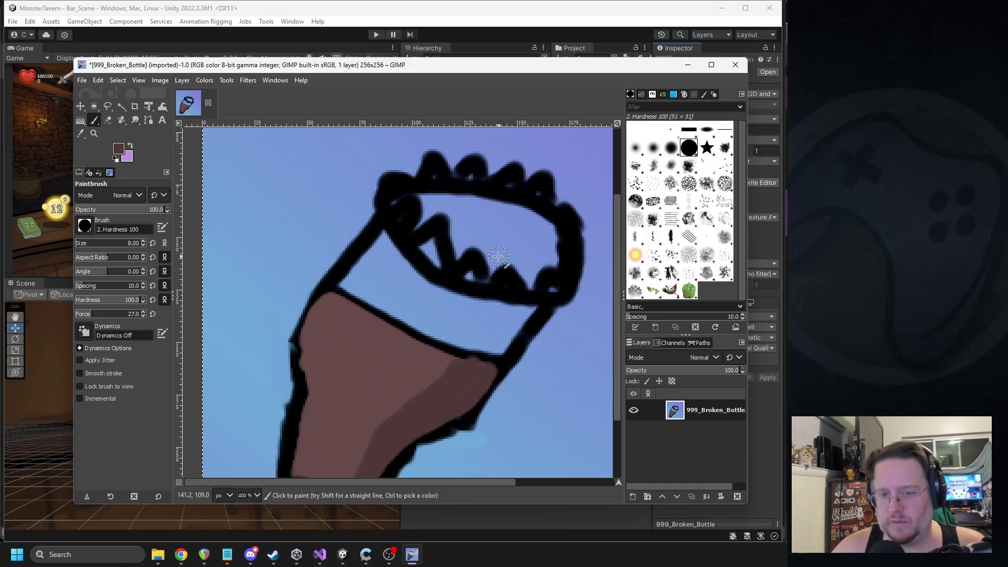
left_click(119, 149)
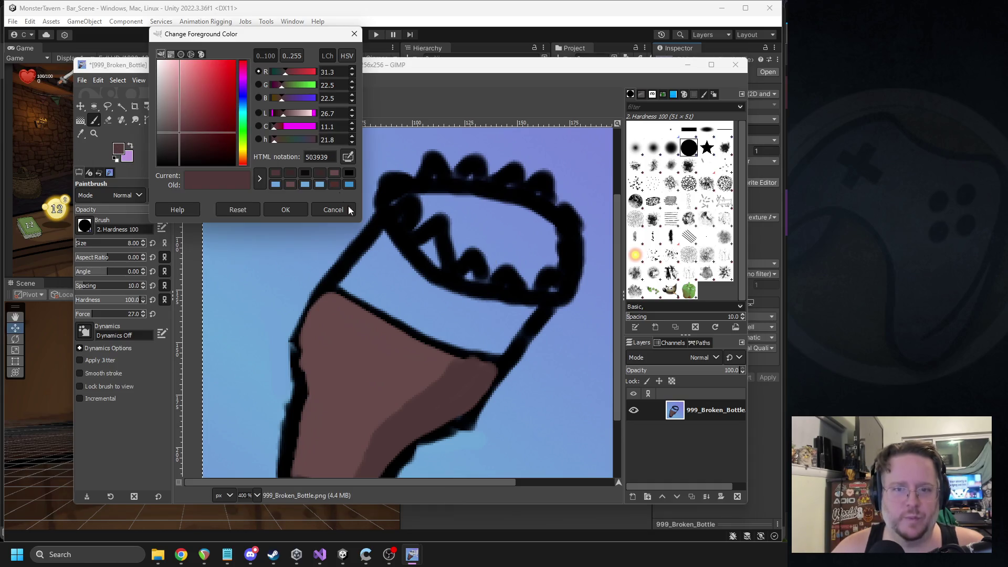
left_click(314, 211)
scroll(317, 256, "down", 3)
key("o")
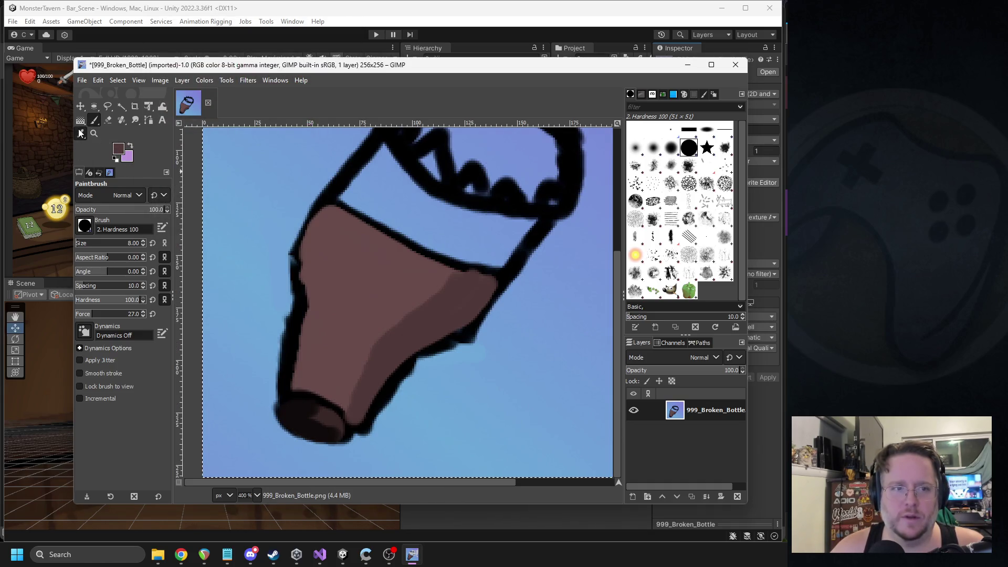
Paint brown across the inside of the bottle's rim
scroll(512, 349, "up", 3)
scroll(373, 379, "down", 3)
left_click(95, 120)
scroll(496, 283, "up", 3)
mouse_move(497, 311)
left_mouse_down()
mouse_move(470, 292)
mouse_move(540, 315)
mouse_move(506, 295)
mouse_move(433, 289)
mouse_move(476, 288)
mouse_move(541, 315)
mouse_move(554, 344)
mouse_move(532, 358)
mouse_move(551, 353)
mouse_move(531, 365)
mouse_move(525, 349)
mouse_move(499, 354)
mouse_move(515, 348)
mouse_move(503, 335)
mouse_move(495, 349)
mouse_move(463, 333)
mouse_move(451, 303)
mouse_move(423, 300)
mouse_move(425, 283)
mouse_move(535, 331)
left_mouse_up()
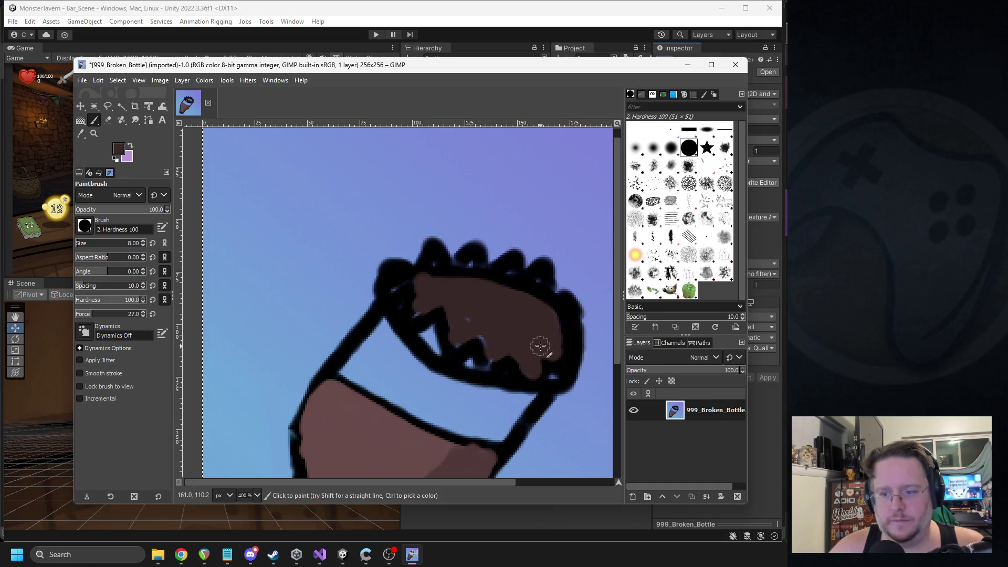
Adjust the brown to 4f3737 and fill the blue gap inside the rim
left_click(118, 148)
left_click(181, 133)
left_click(280, 206)
mouse_move(441, 349)
left_mouse_down()
mouse_move(425, 323)
mouse_move(435, 344)
mouse_move(479, 360)
mouse_move(465, 354)
left_mouse_up()
key("ctrl+z")
key("ctrl+z")
left_click(80, 133)
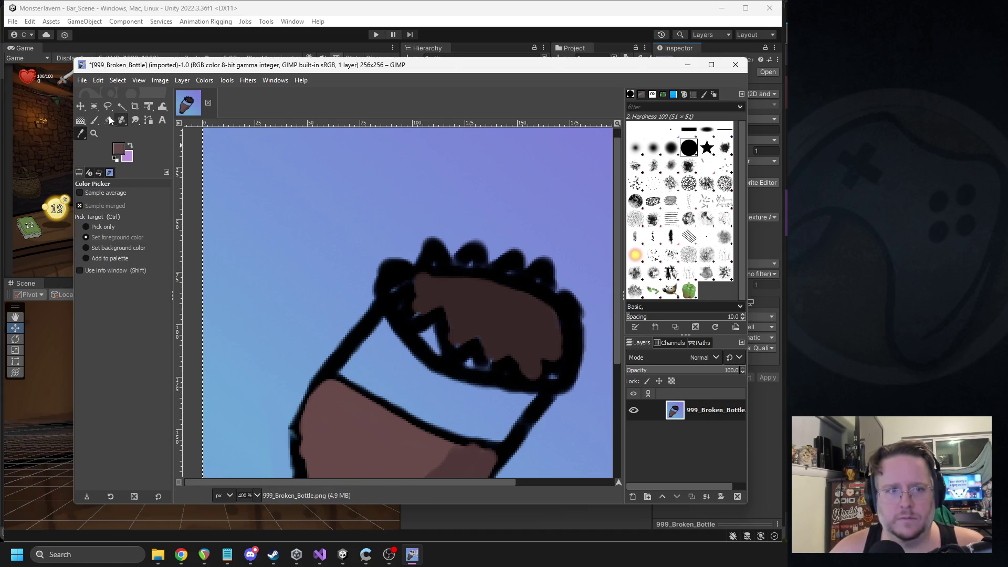
left_click(95, 120)
mouse_move(421, 329)
left_mouse_down()
mouse_move(464, 358)
mouse_move(555, 372)
left_mouse_up()
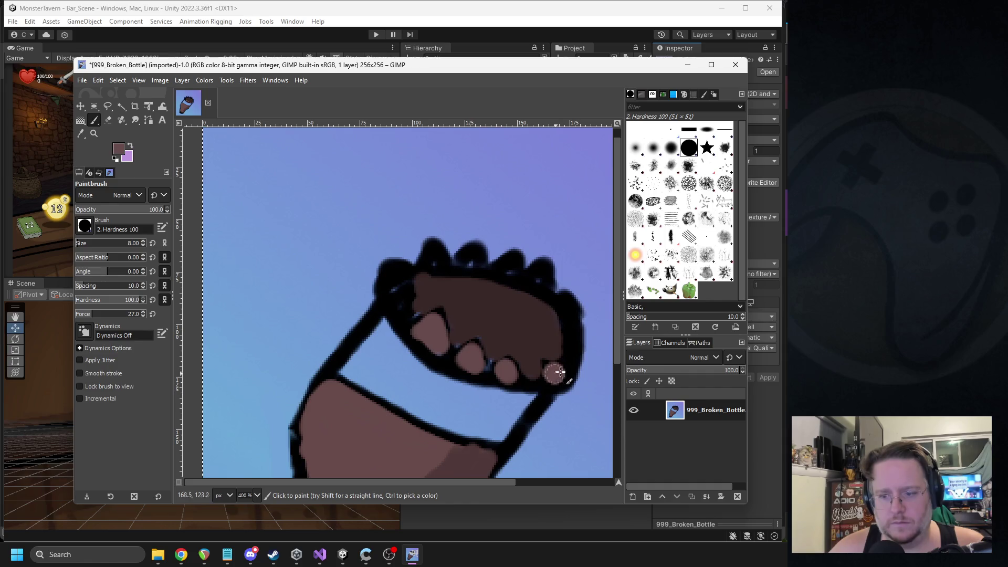
Pick darker browns from the drawing and paint over the pink and right-side rim bumps
left_click(80, 133)
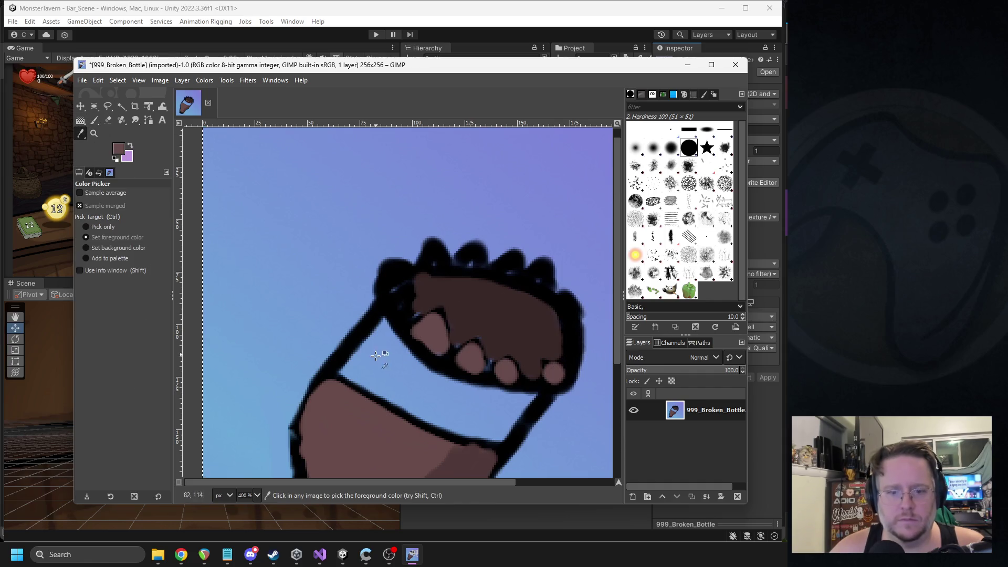
scroll(383, 348, "down", 3)
left_click(462, 381)
left_click(95, 120)
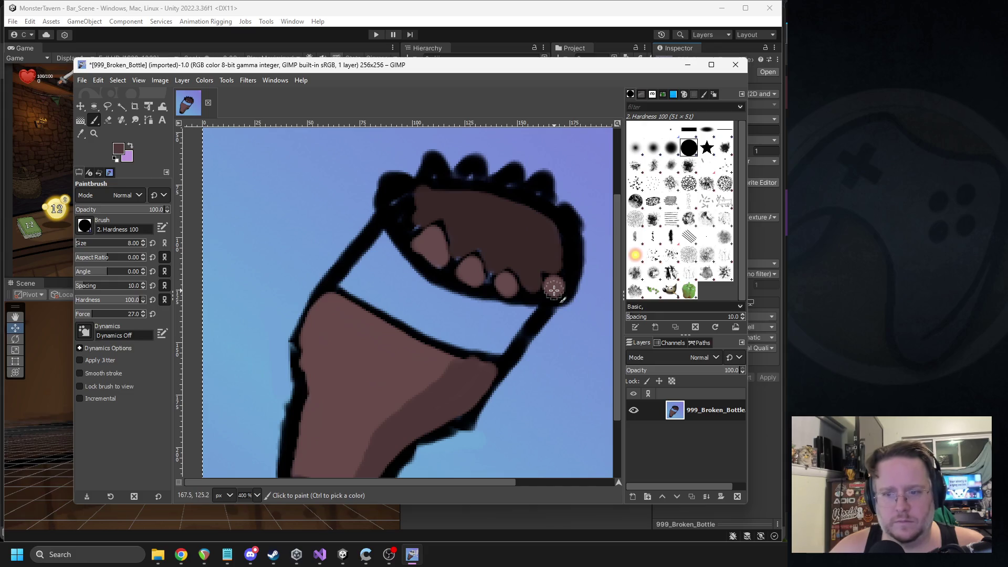
mouse_move(545, 280)
left_mouse_down()
mouse_move(552, 287)
mouse_move(571, 241)
mouse_move(567, 216)
mouse_move(536, 195)
mouse_move(543, 179)
mouse_move(528, 190)
mouse_move(505, 174)
mouse_move(441, 177)
mouse_move(426, 157)
mouse_move(436, 173)
left_mouse_up()
key("o")
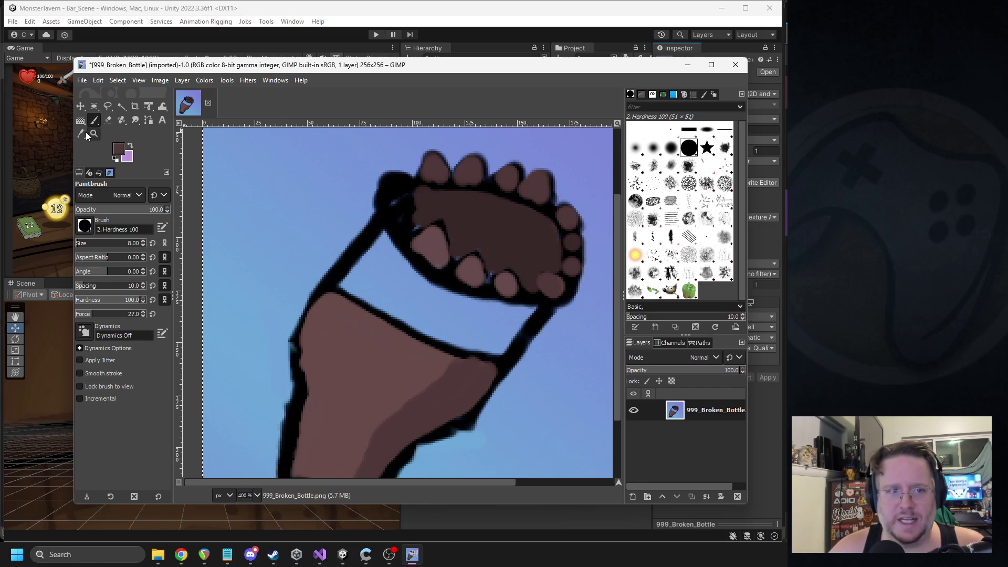
left_click(460, 229)
key("p")
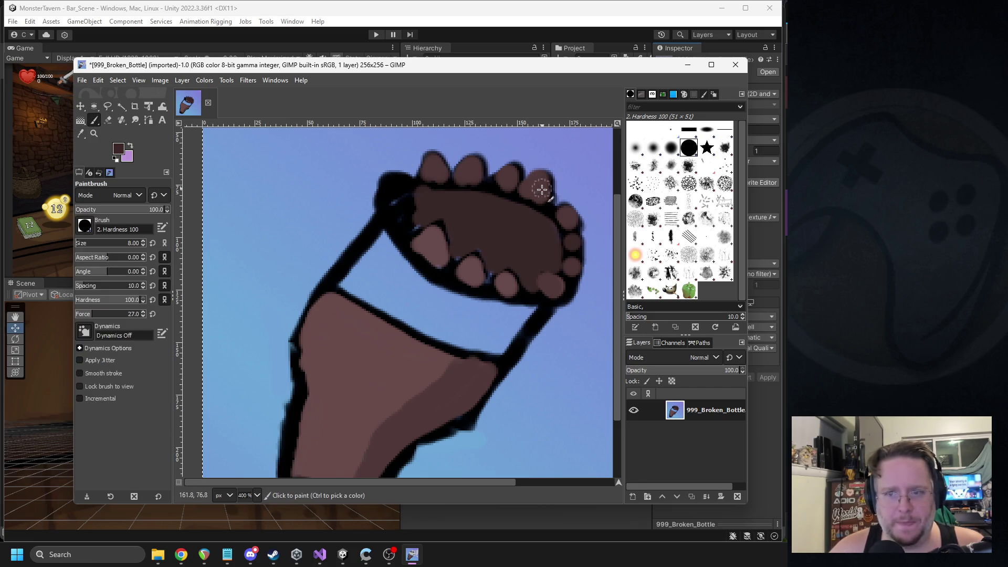
mouse_move(545, 181)
left_mouse_down()
mouse_move(472, 162)
mouse_move(441, 180)
mouse_move(428, 162)
mouse_move(438, 175)
left_mouse_up()
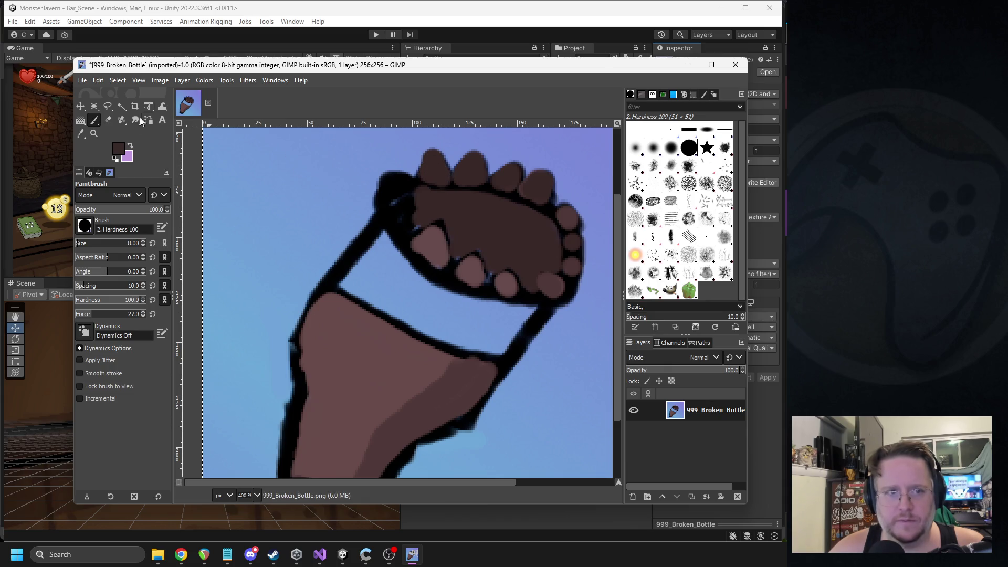
Darken the right and top-left outline bumps, then pick a lighter mauve-brown
left_click(80, 134)
key("p")
left_click(568, 216)
left_click_drag(395, 184, 395, 206)
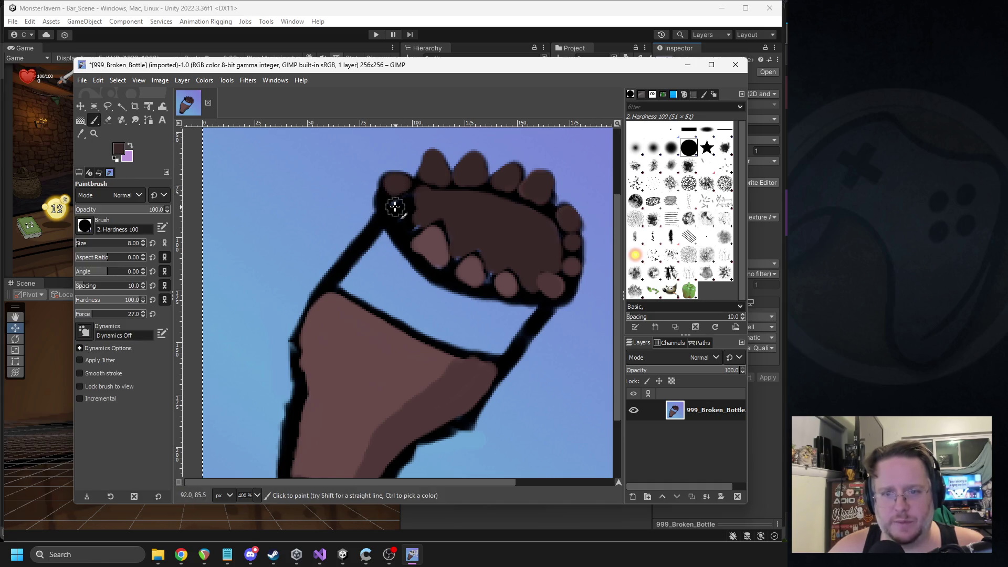
key("o")
left_click(423, 237)
left_click(98, 121)
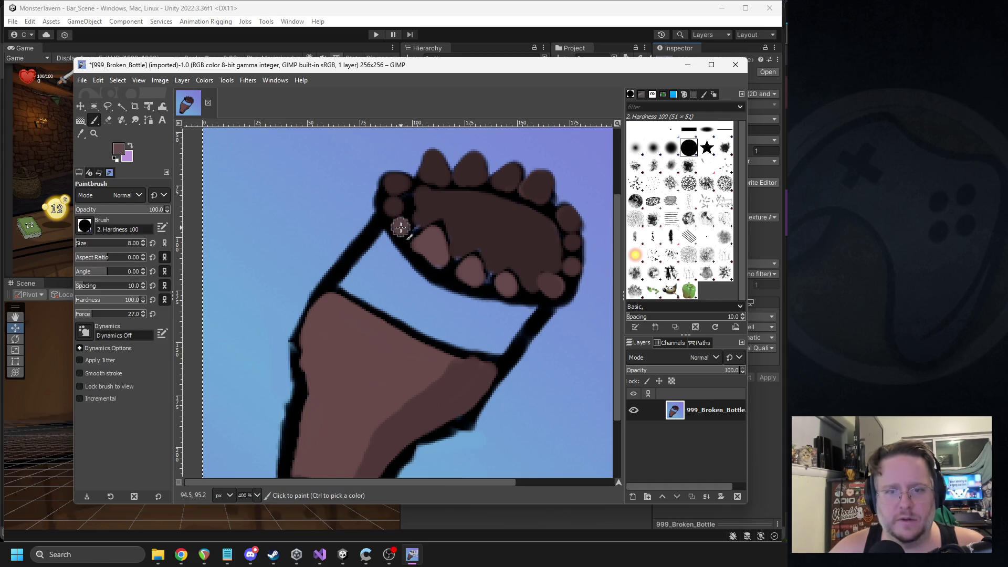
left_click(119, 148)
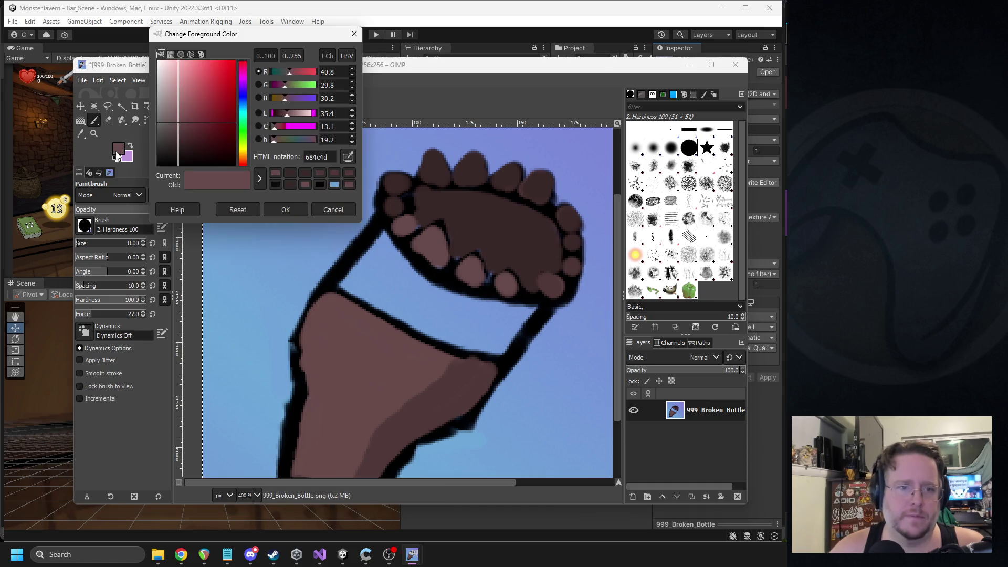
Mix a pale tan foreground colour and paint a band across the bottle's neck
left_click(175, 97)
left_click_drag(174, 95, 185, 92)
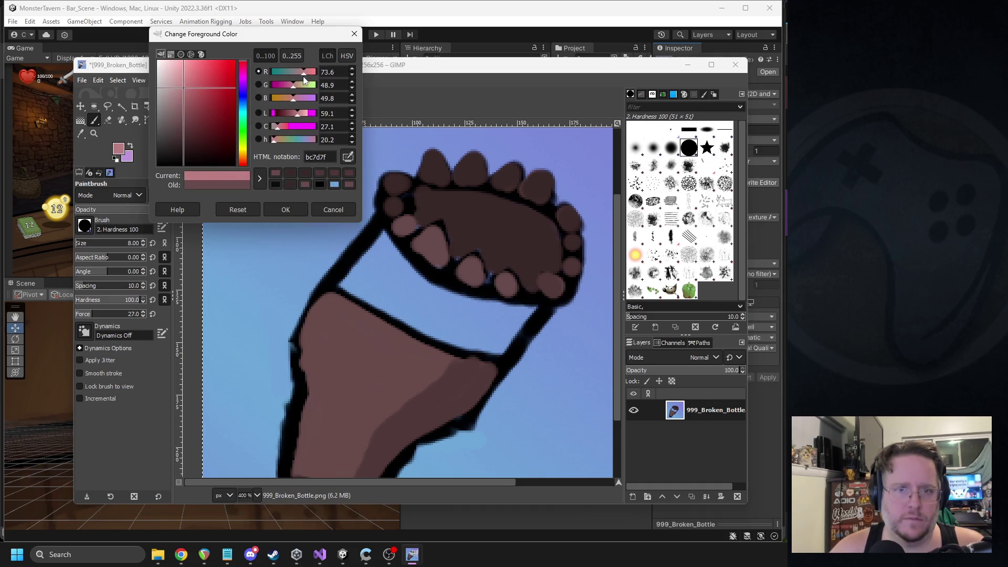
mouse_move(298, 100)
left_mouse_down()
mouse_move(288, 101)
mouse_move(277, 131)
left_mouse_up()
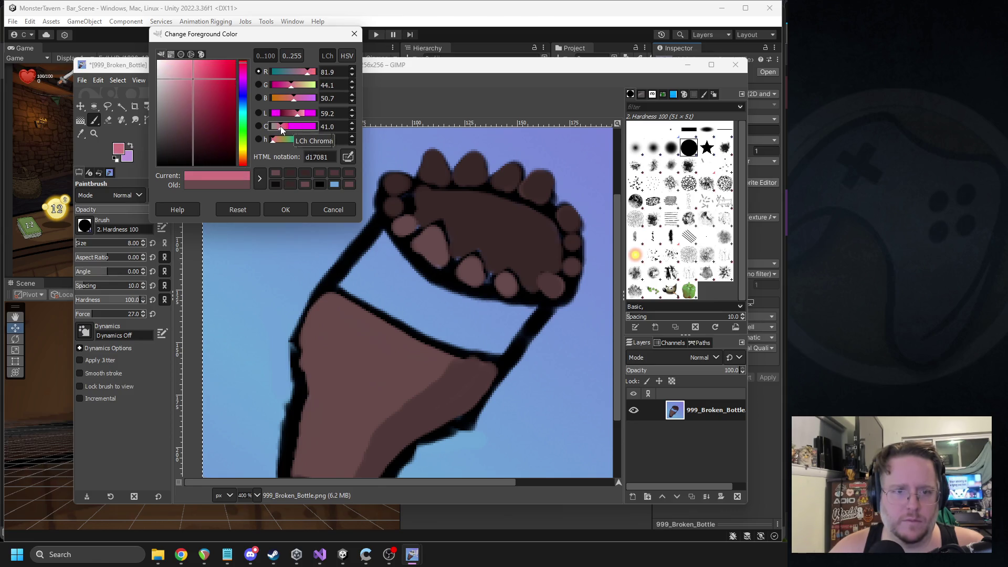
left_click_drag(307, 86, 303, 88)
mouse_move(226, 83)
left_mouse_down()
mouse_move(210, 111)
mouse_move(171, 81)
mouse_move(190, 75)
left_mouse_up()
left_click_drag(240, 152, 243, 157)
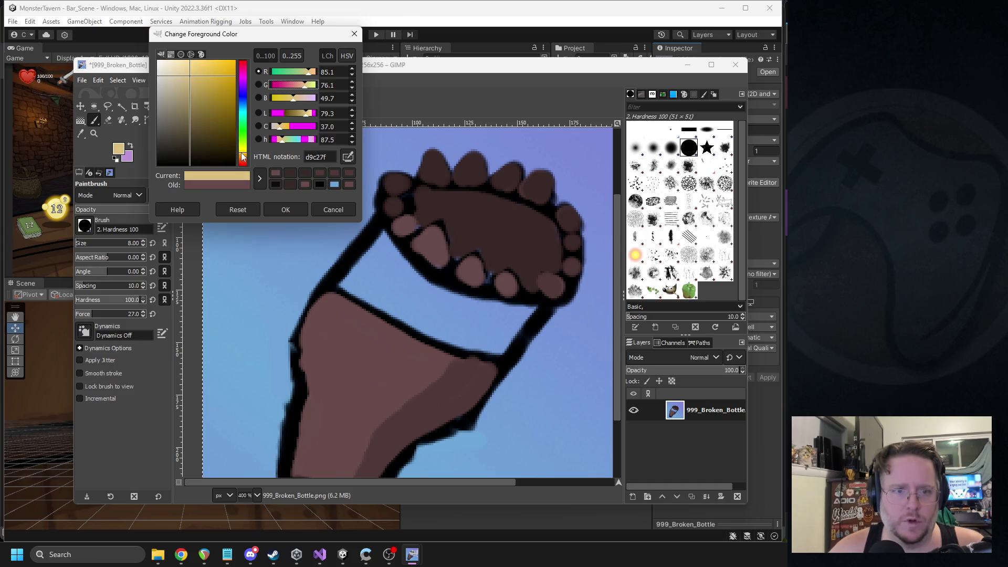
mouse_move(172, 78)
left_mouse_down()
mouse_move(213, 81)
mouse_move(192, 80)
left_mouse_up()
left_click(326, 213)
mouse_move(351, 284)
left_mouse_down()
mouse_move(386, 237)
mouse_move(415, 276)
mouse_move(496, 301)
mouse_move(520, 326)
mouse_move(504, 349)
mouse_move(388, 310)
mouse_move(352, 284)
mouse_move(378, 262)
mouse_move(442, 322)
mouse_move(509, 323)
mouse_move(381, 276)
mouse_move(493, 316)
left_mouse_up()
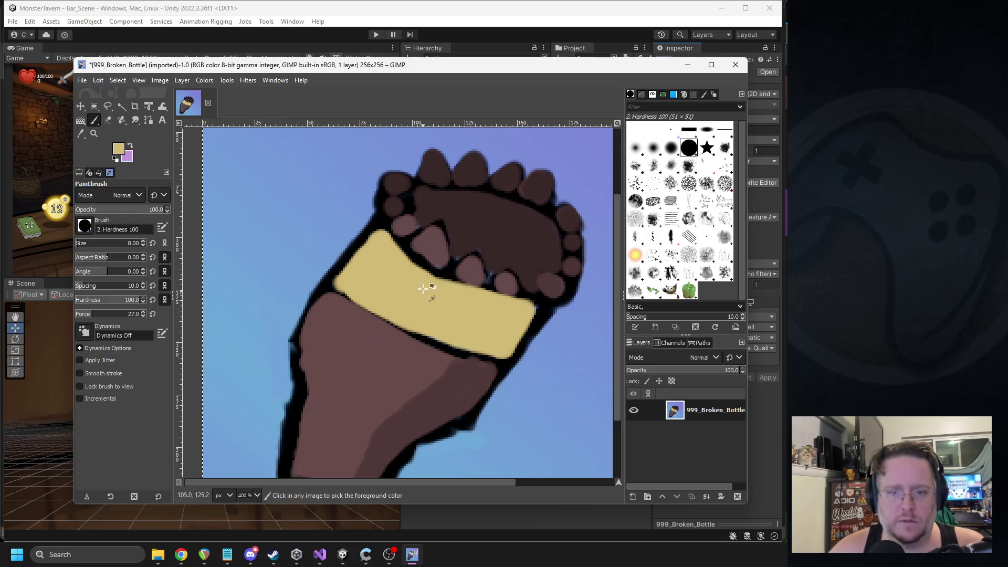
scroll(502, 214, "down", 3)
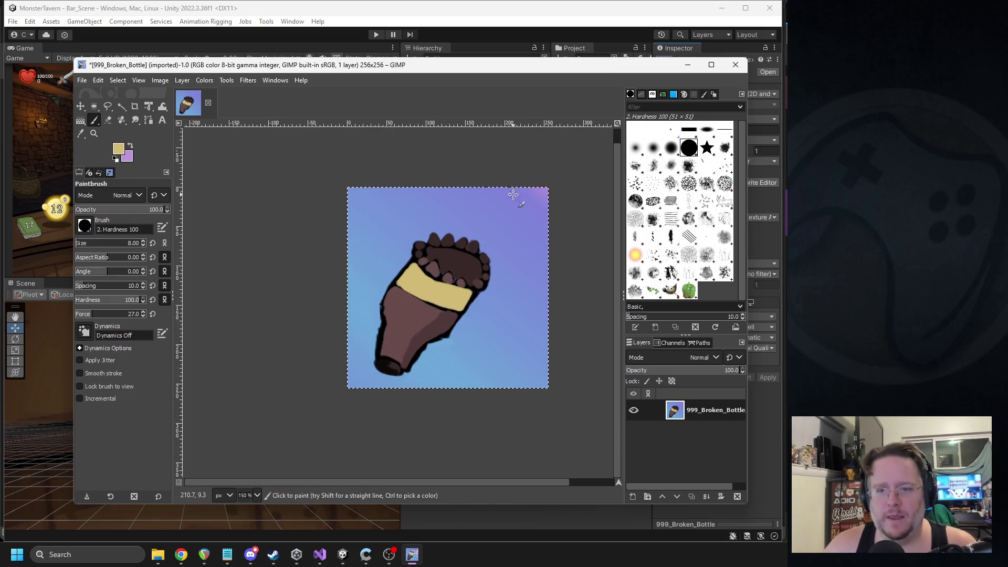
Try a green foreground colour, then cancel it to keep the tan
scroll(511, 278, "up", 2)
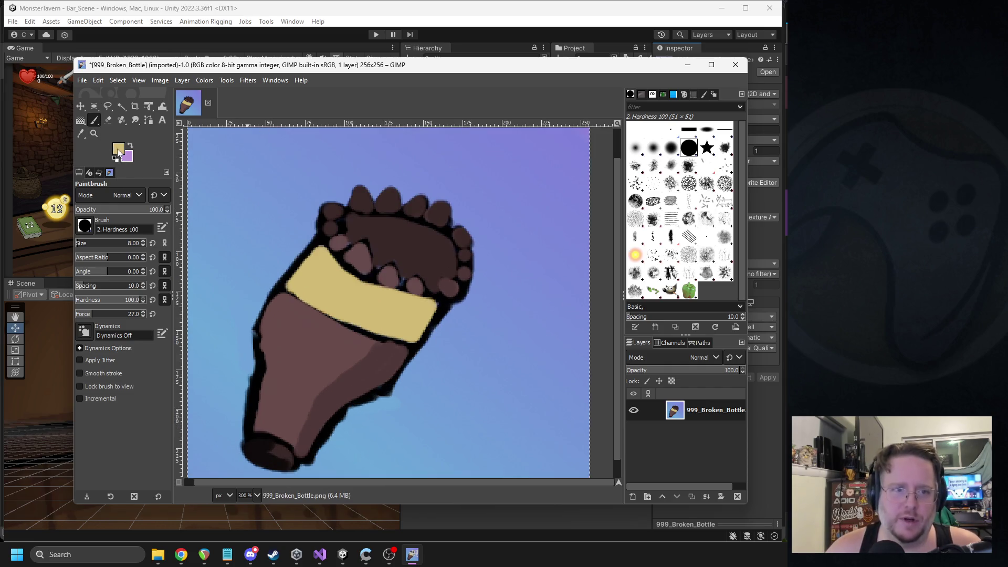
left_click(118, 150)
left_click(242, 123)
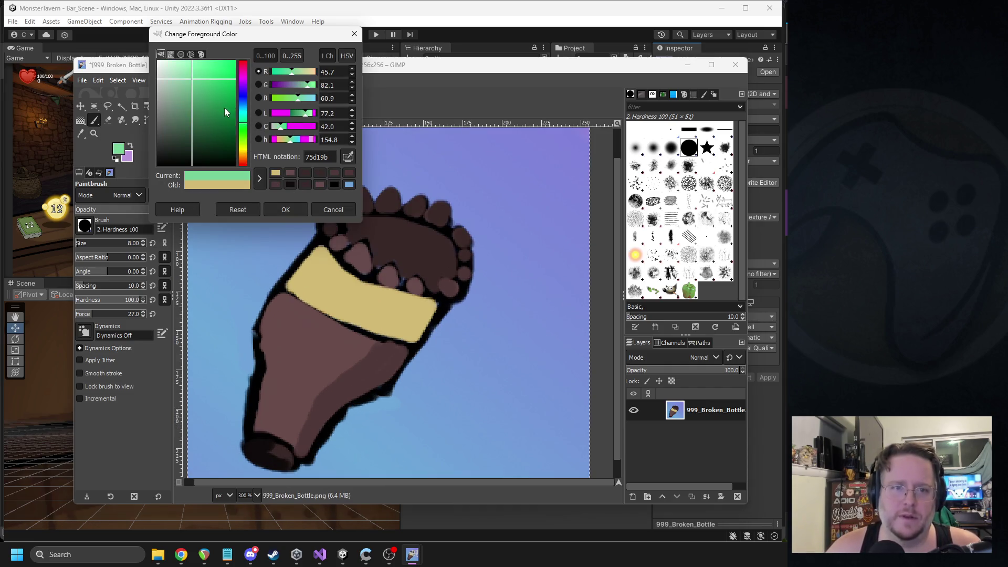
left_click(301, 206)
scroll(393, 200, "down", 1)
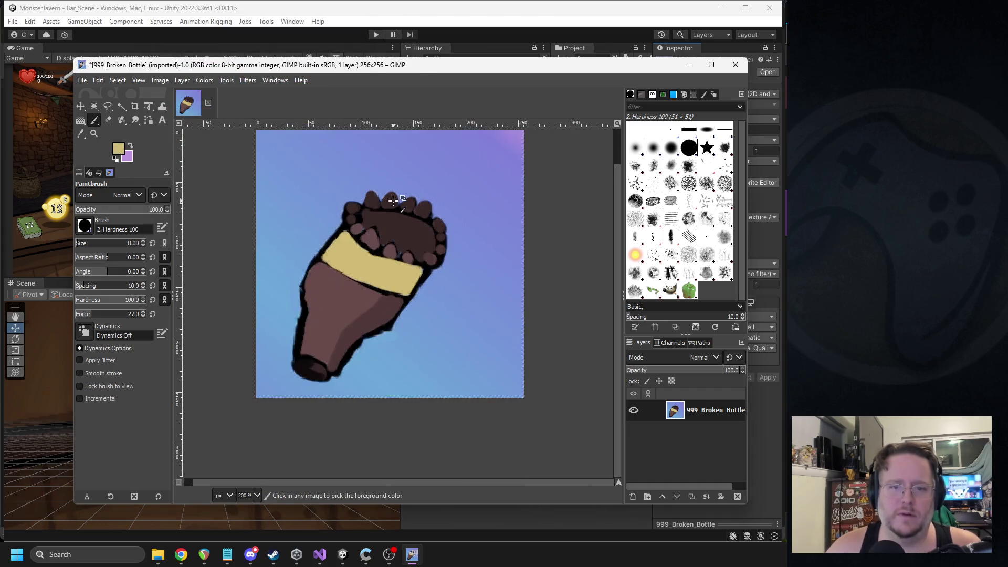
scroll(394, 200, "down", 1)
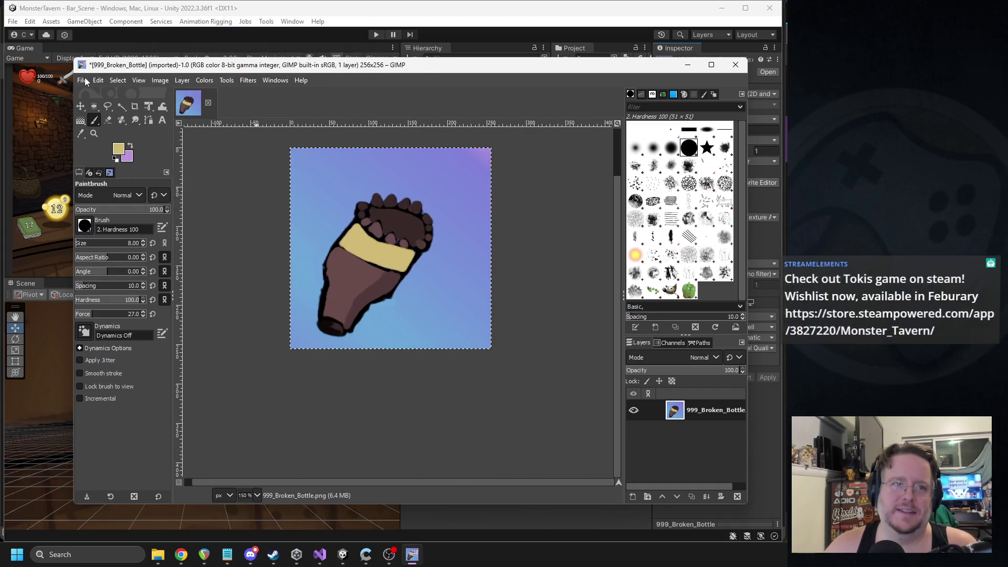
Export the drawing as PNG, overwriting 999_Broken_Bottle.png
left_click(82, 80)
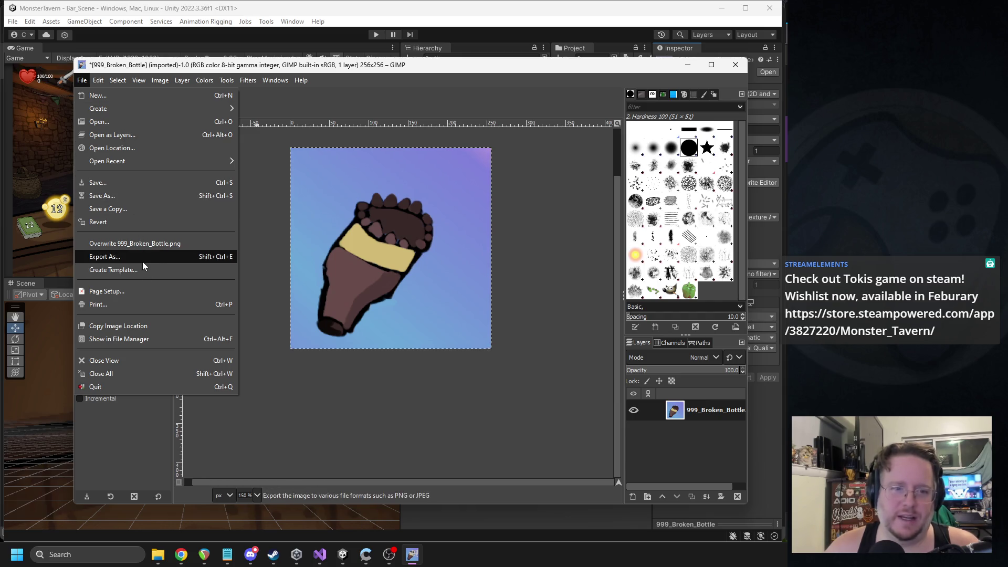
left_click(143, 262)
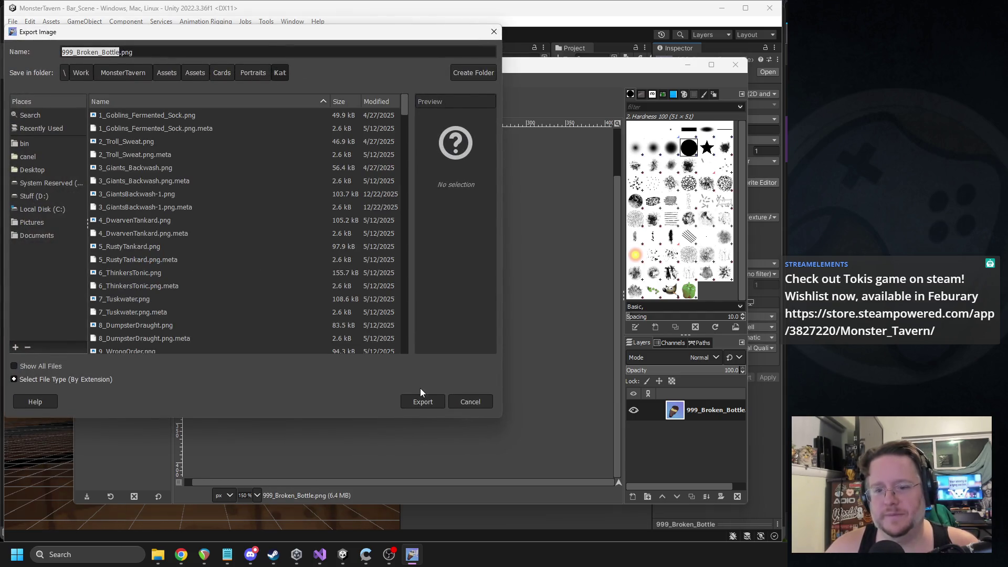
left_click(420, 401)
left_click(303, 275)
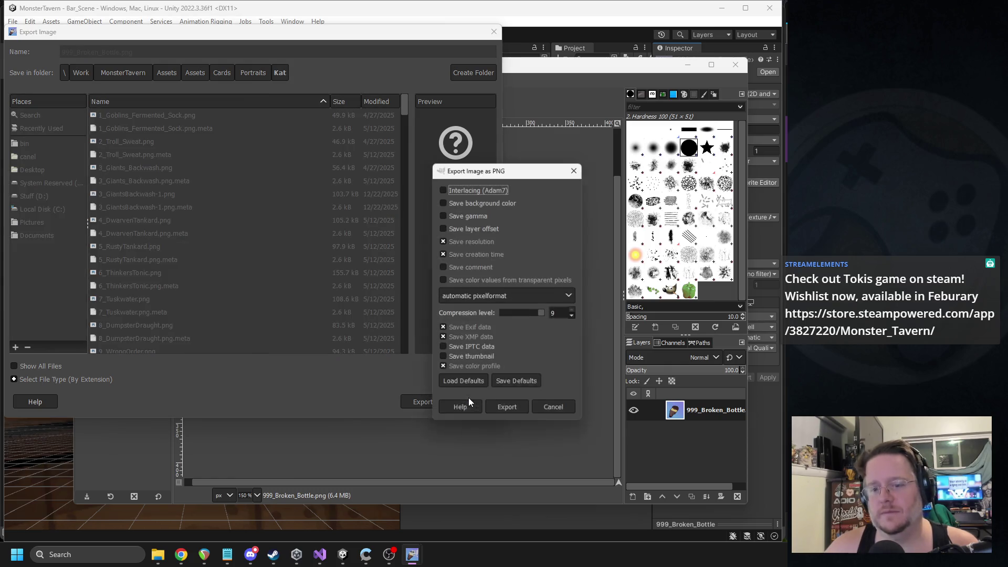
left_click(500, 401)
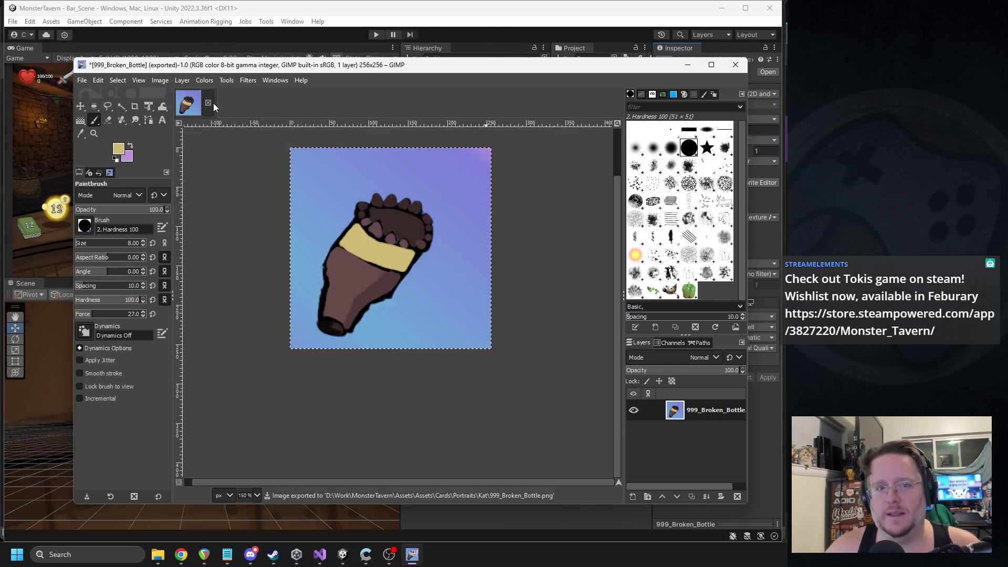
Close the image without saving changes and minimize GIMP
left_click(208, 103)
left_click(467, 355)
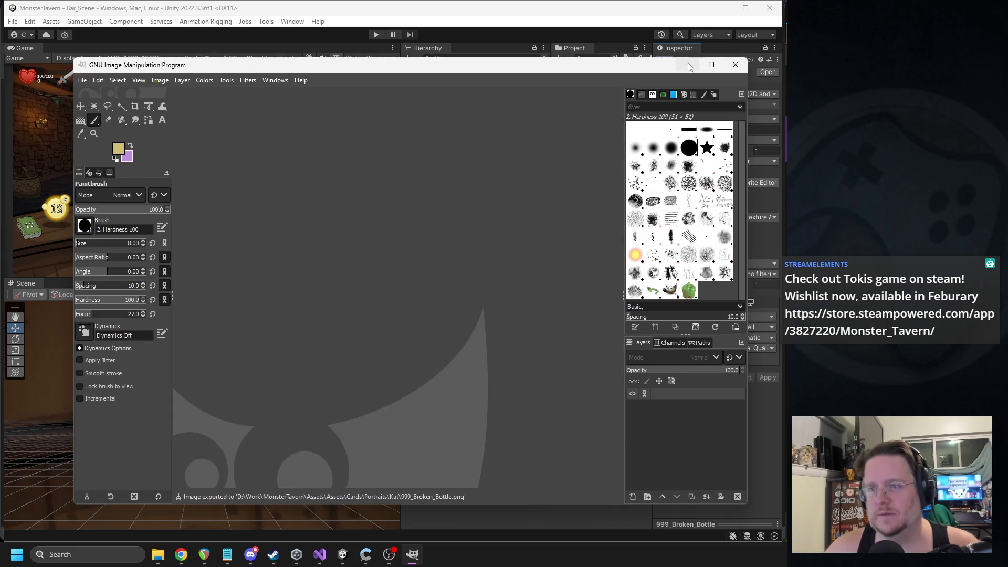
left_click(688, 66)
Assign the 999_Broken_Bottle sprite as the Broken_Bottle card's Image
scroll(624, 137, "down", 3)
scroll(605, 189, "up", 10)
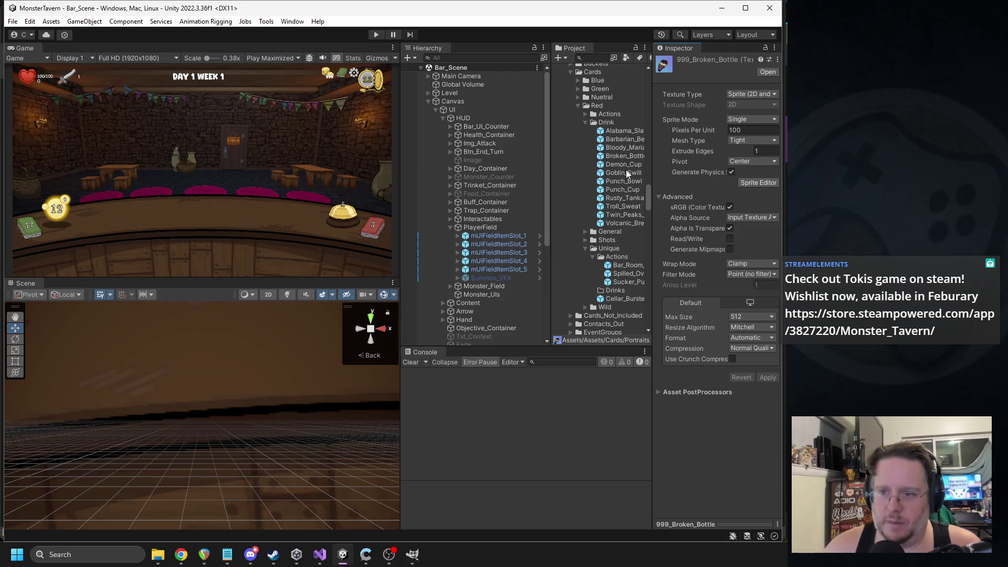
left_click(624, 156)
left_click(743, 268)
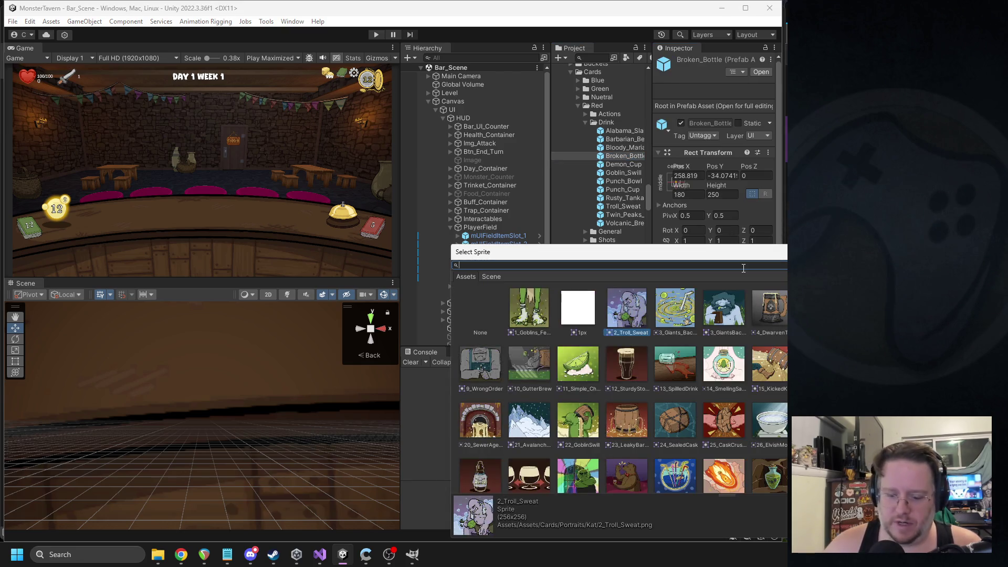
type("broken")
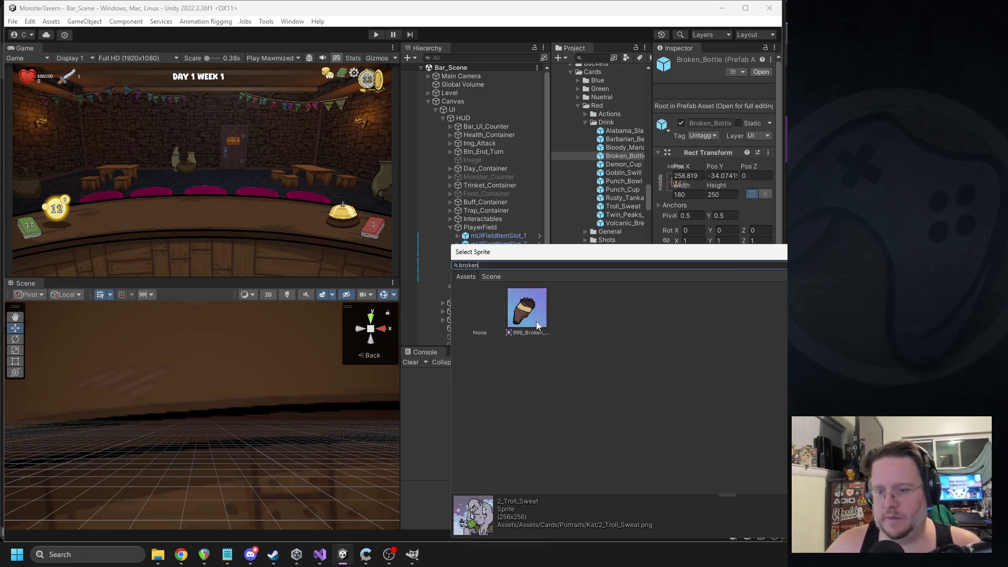
double_click(528, 327)
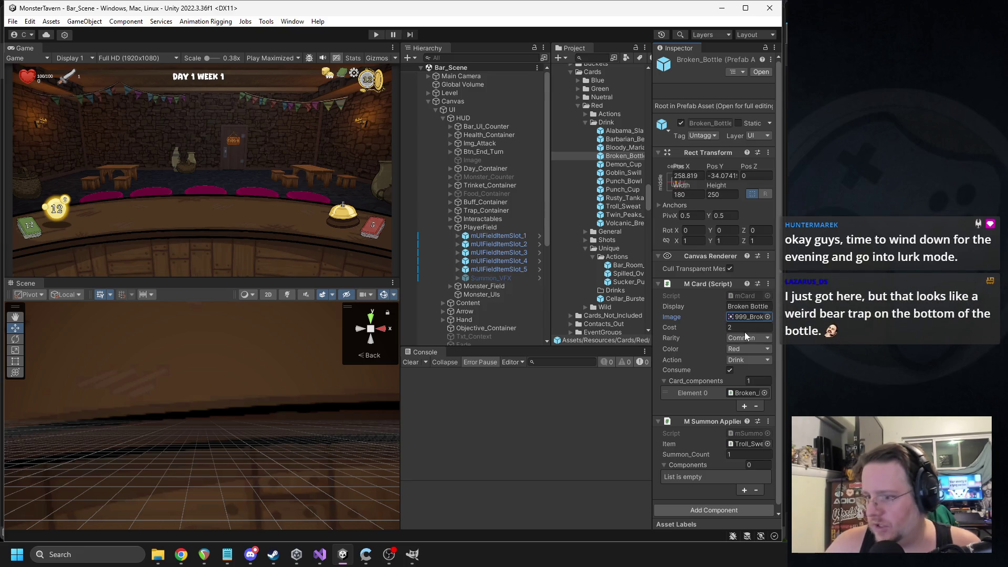
Duplicate the Troll_Sweat field item in FieldItems/Red and begin renaming the copy
scroll(748, 339, "down", 1)
left_click(742, 439)
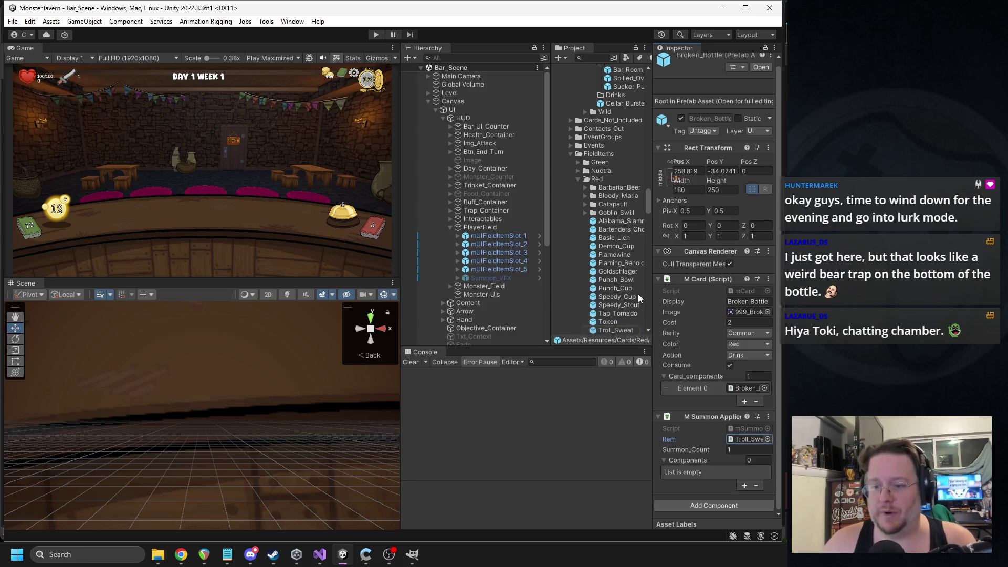
scroll(635, 297, "down", 2)
left_click(622, 298)
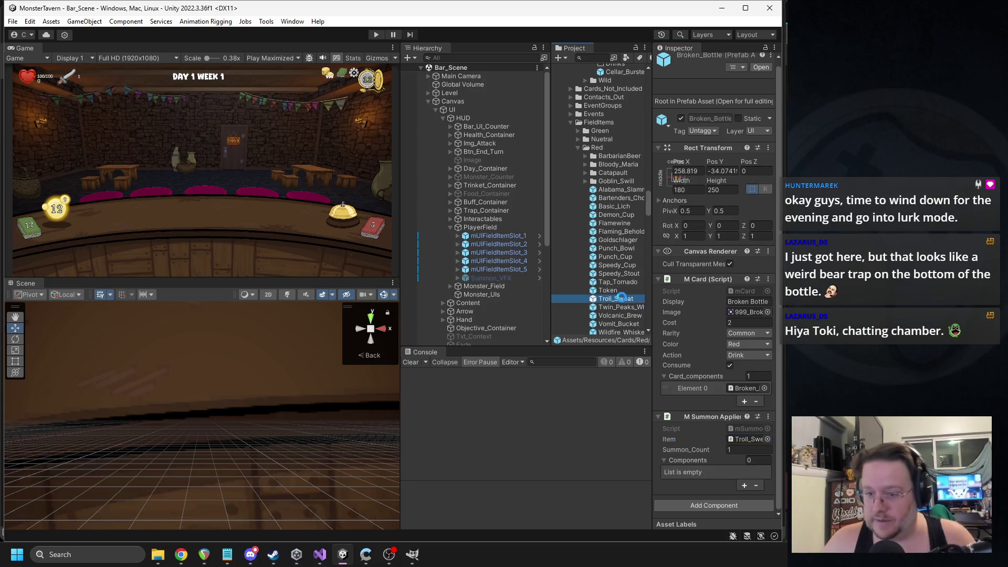
key("ctrl+d")
left_click(617, 298)
type("Broken_Bottle")
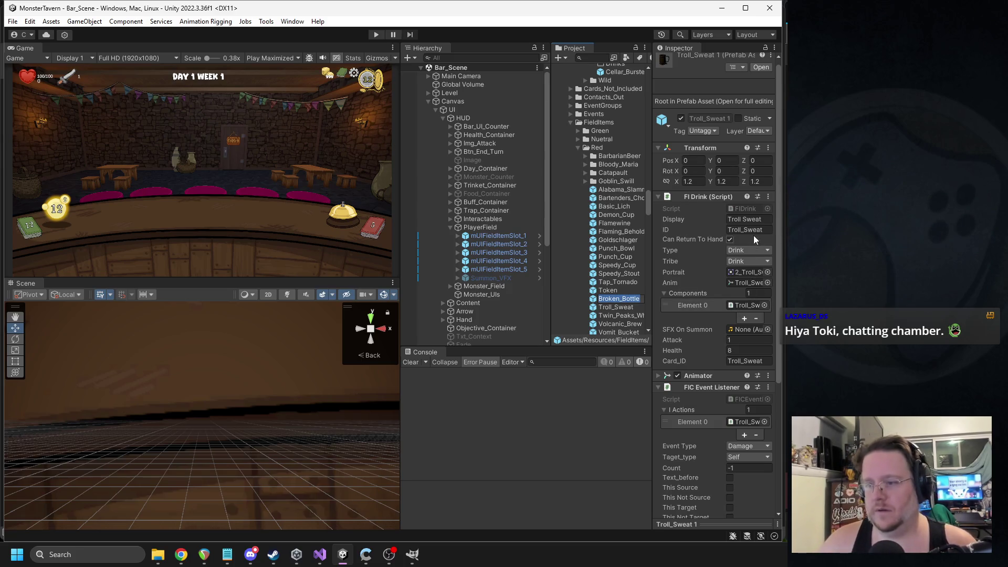
Name the copy Broken_Bottle, update its display name, and set the broken bottle sprite as Portrait
left_click(745, 231)
double_click(759, 219)
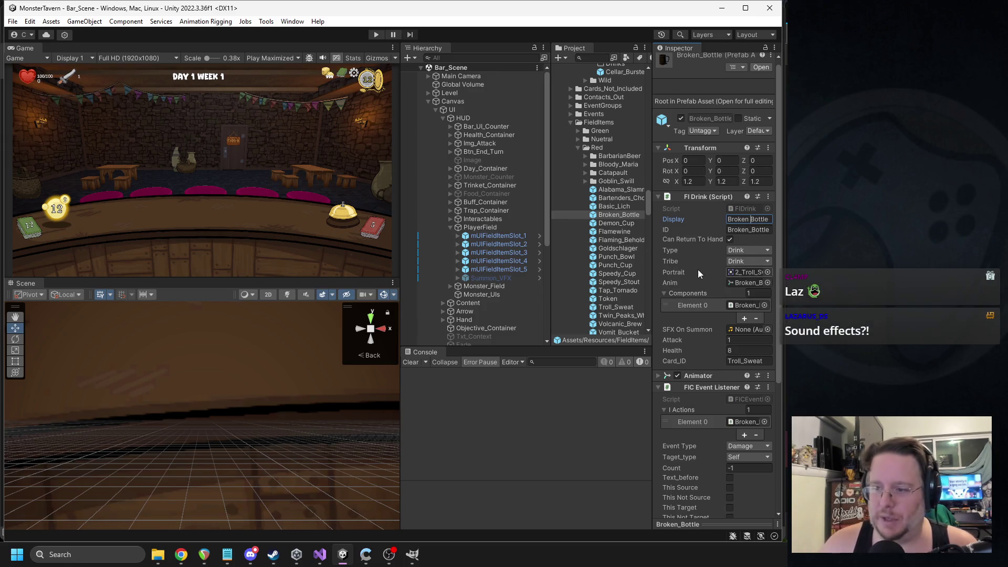
left_click(767, 272)
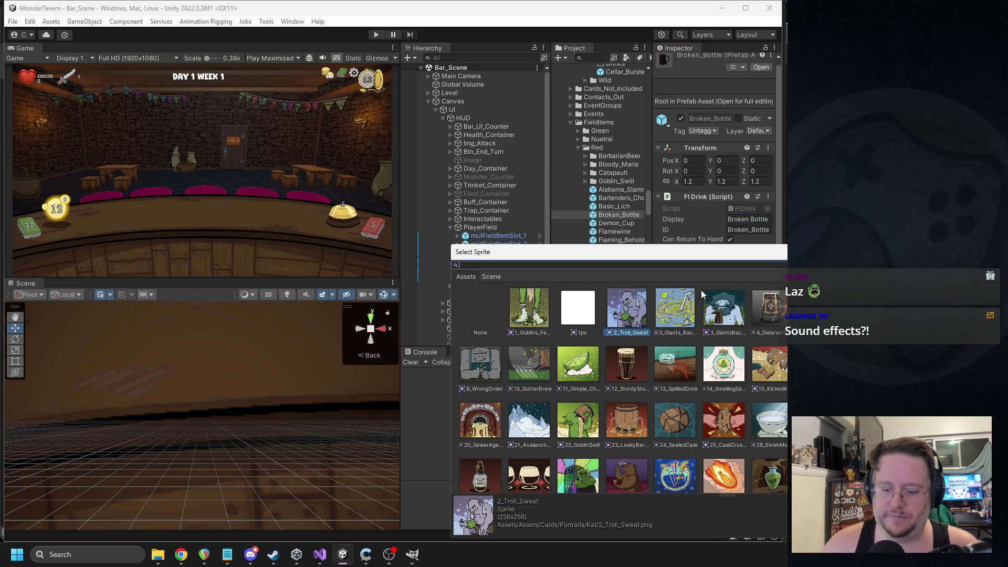
type("broken")
key("Down")
key("Return")
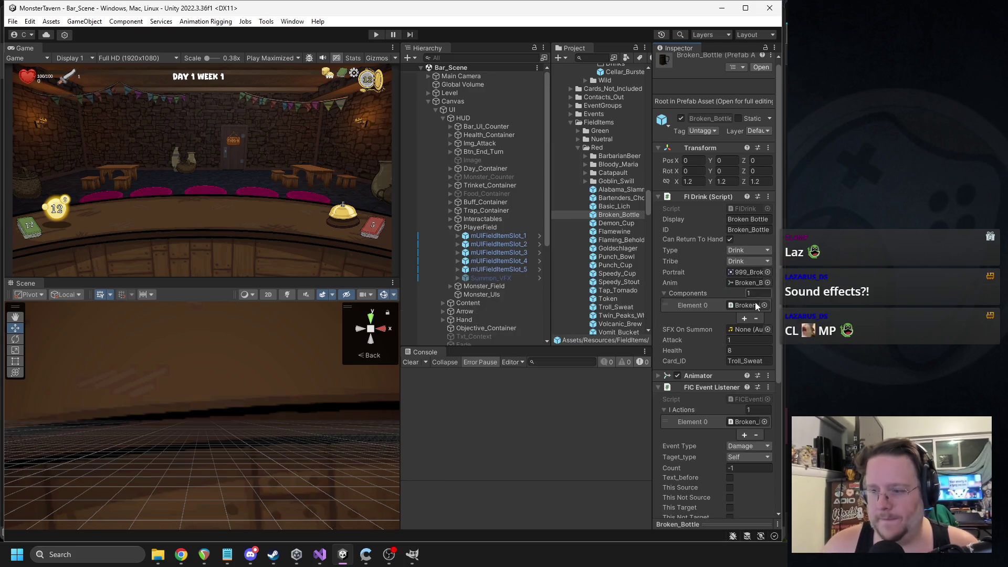
Set Attack 2, Health 4 and Card_ID Broken_Bottle
type("2")
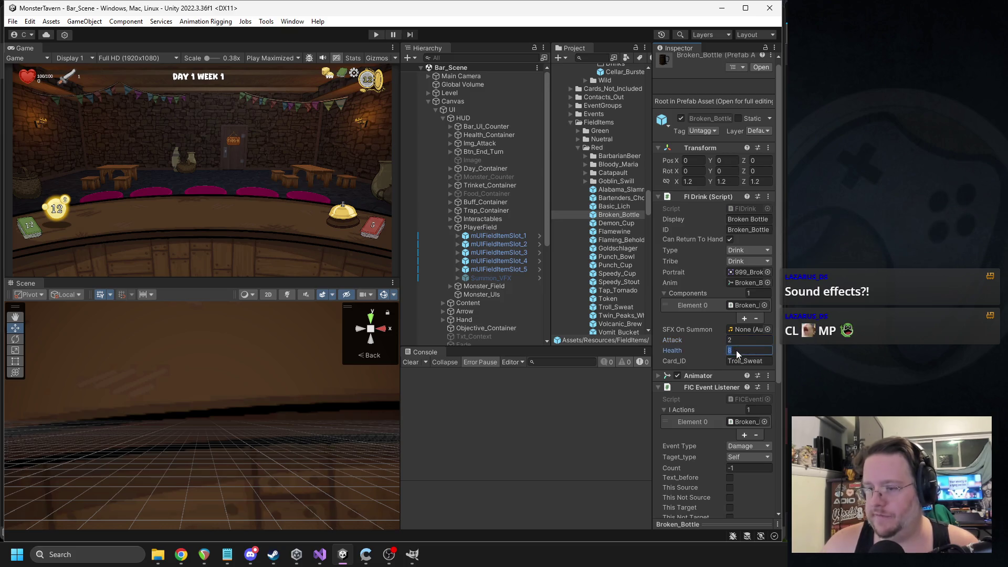
type("4")
left_click(756, 358)
type("Broken_Bottle")
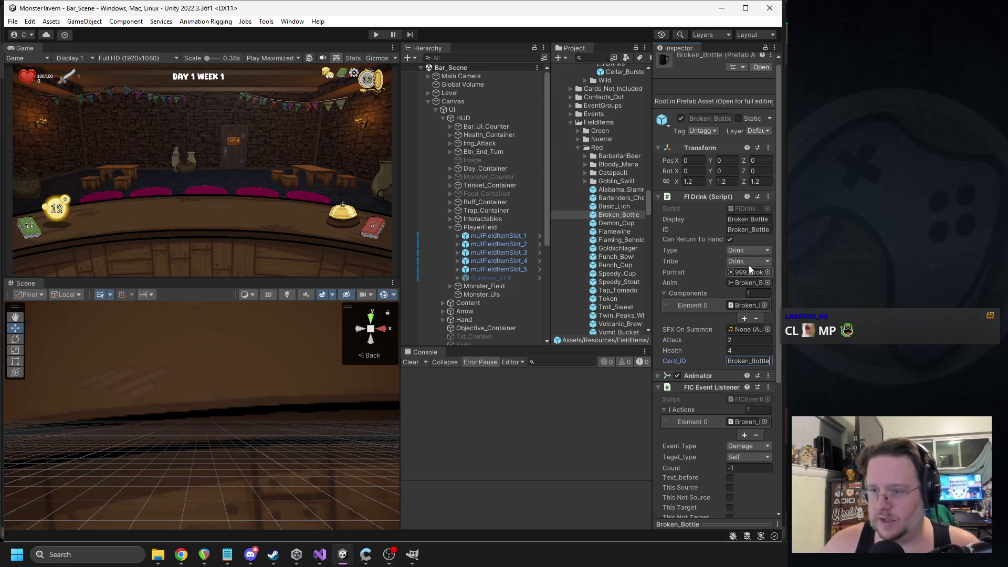
Remove the AC Change Stat component from the item
scroll(739, 300, "down", 5)
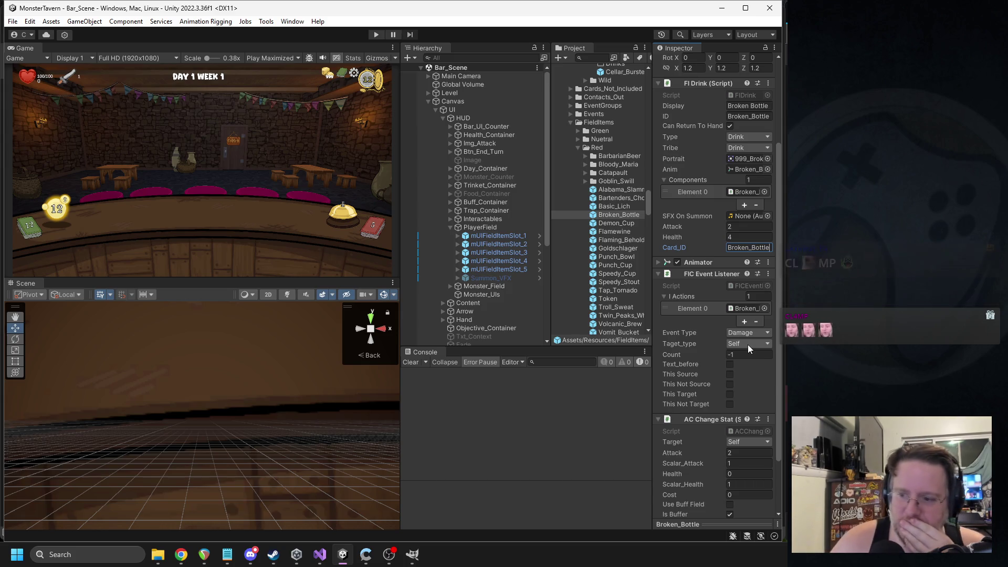
scroll(748, 352, "down", 2)
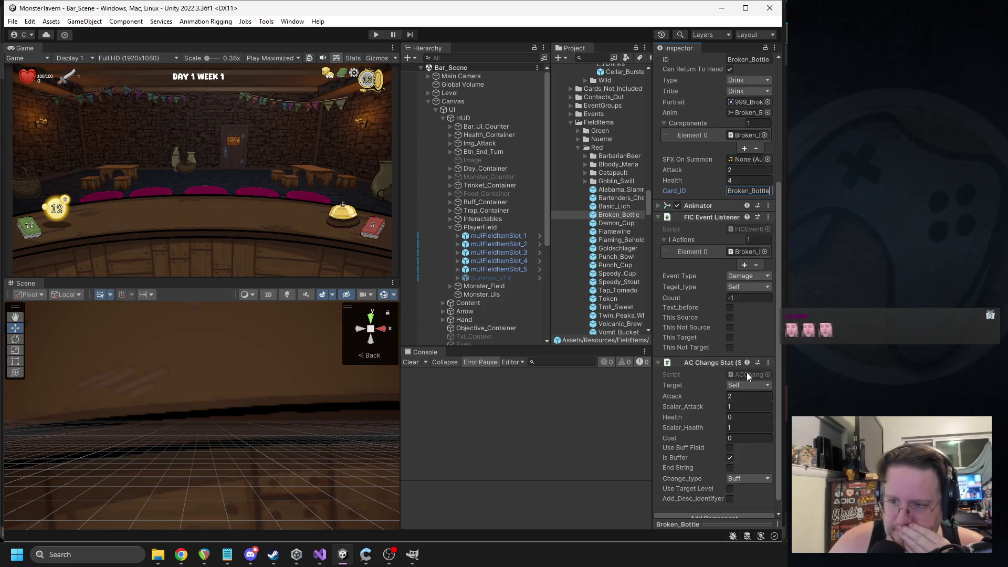
right_click(732, 363)
left_click(756, 380)
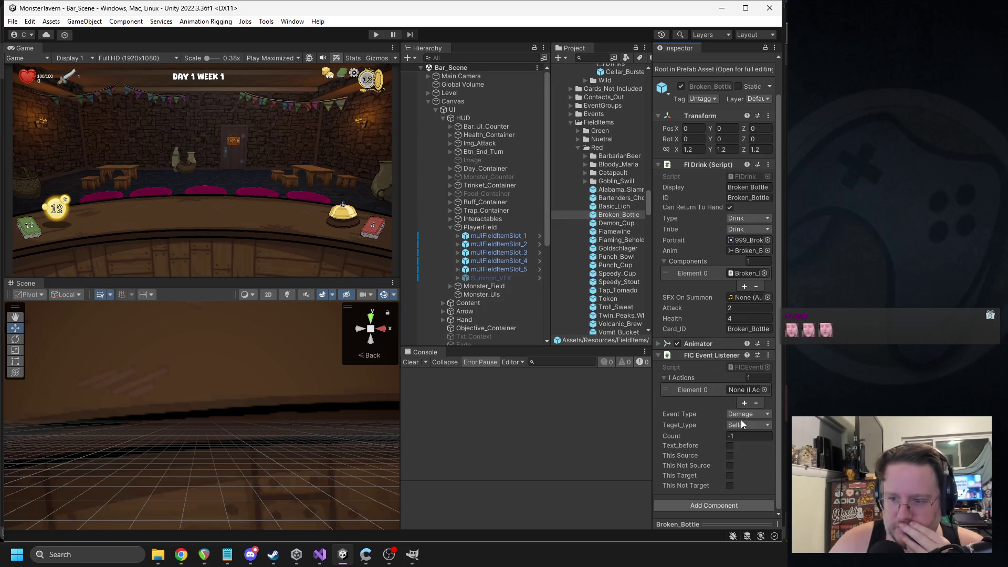
left_click(711, 505)
Add an AC Damage action in I Actions Element 0 with a random target, then open its script
type("c damage")
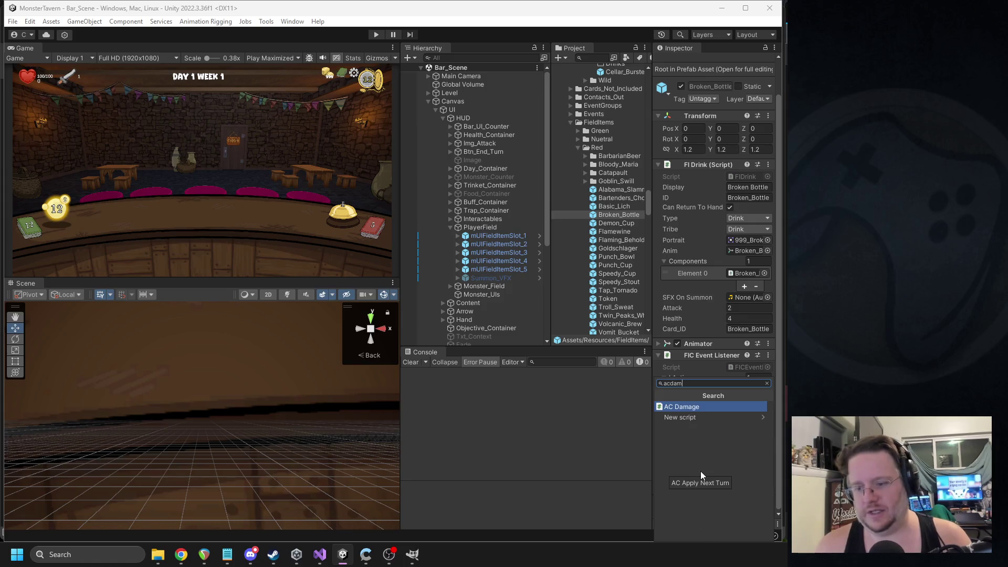
left_click(703, 406)
left_click_drag(702, 392, 745, 280)
left_click(748, 414)
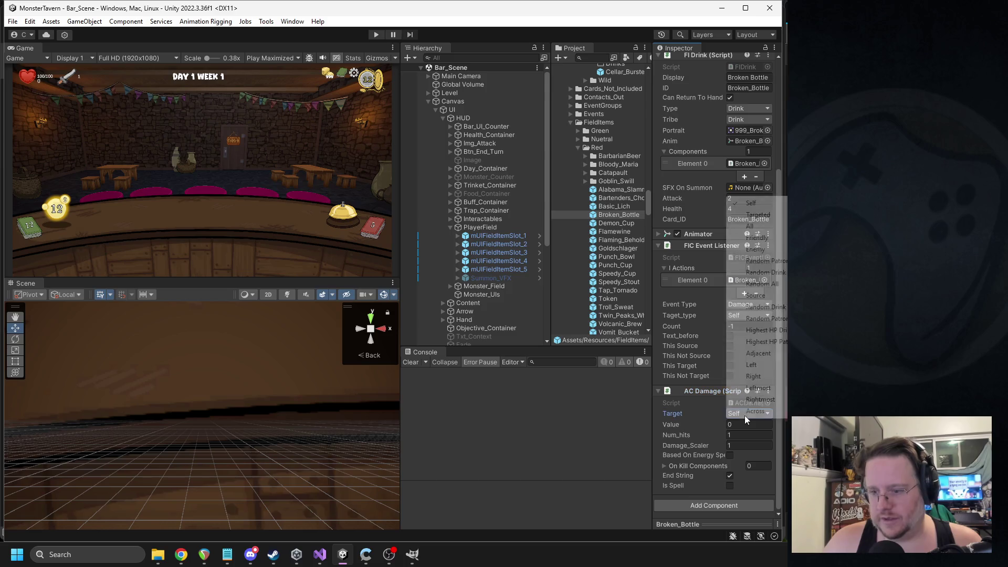
left_click(756, 260)
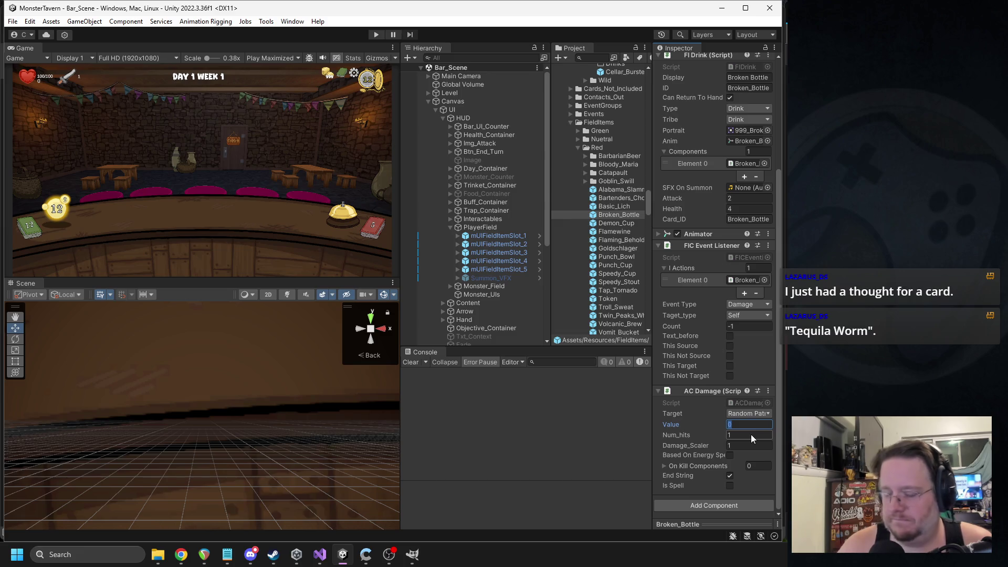
right_click(710, 396)
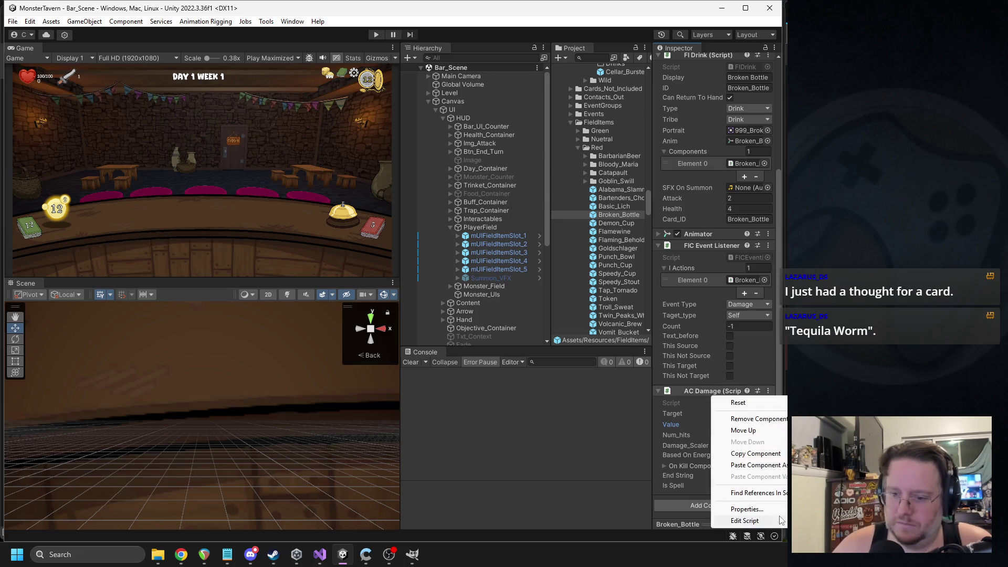
left_click(780, 520)
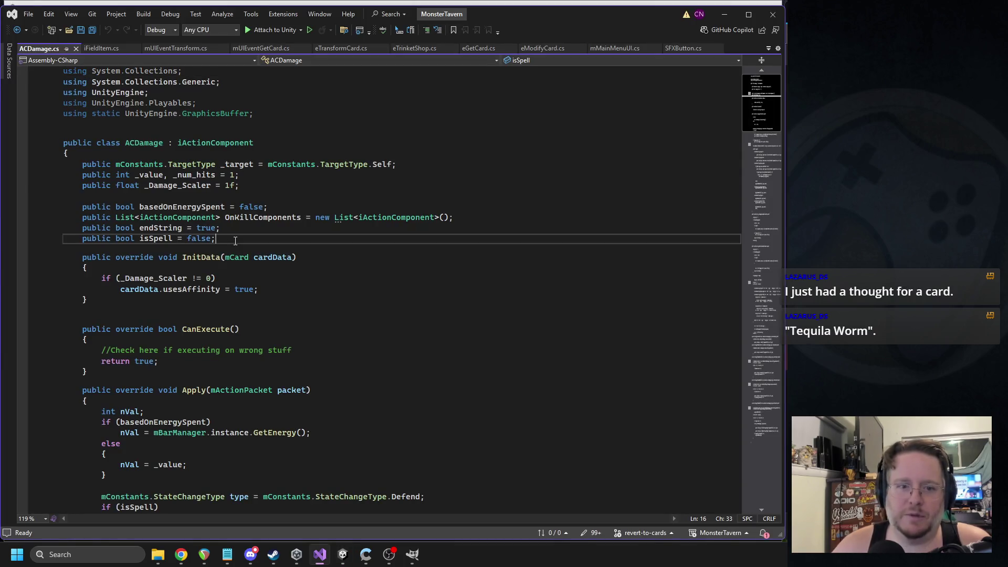
Add a 'public bool useAttack = false;' field to ACDamage and save the script
key("Return")
type("public bool useA")
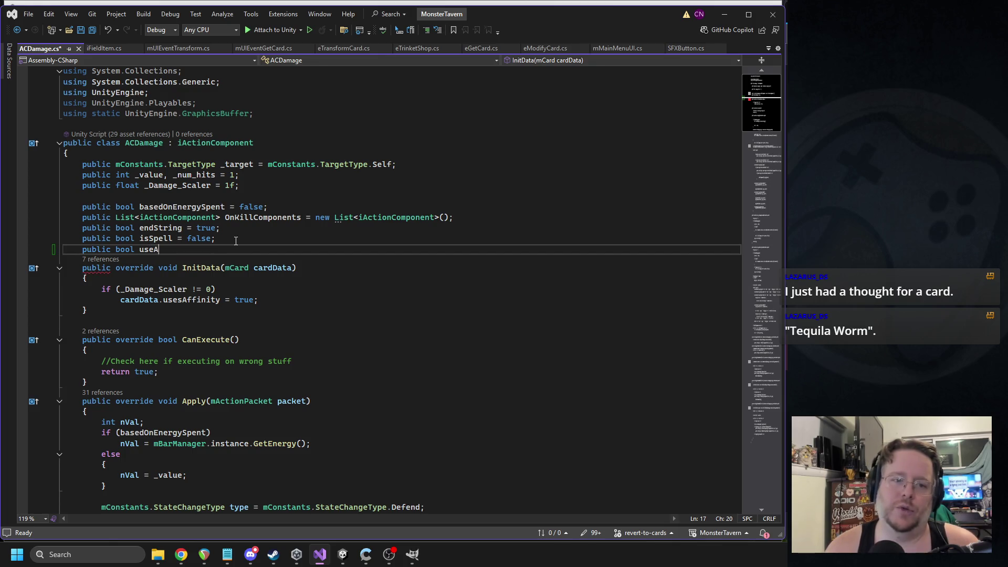
type("ttack = false;")
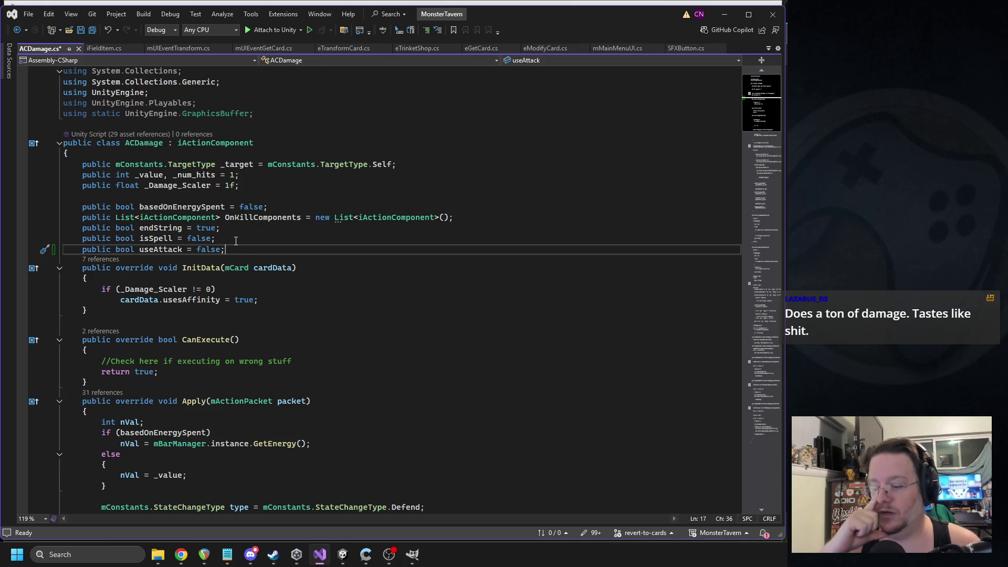
double_click(158, 247)
key("ctrl+s")
scroll(211, 276, "down", 5)
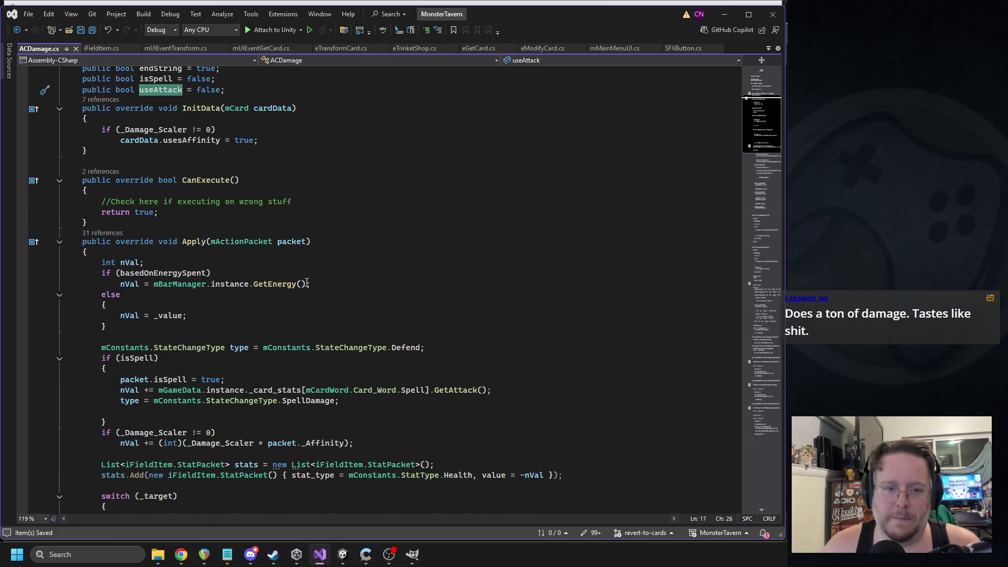
scroll(200, 284, "down", 3)
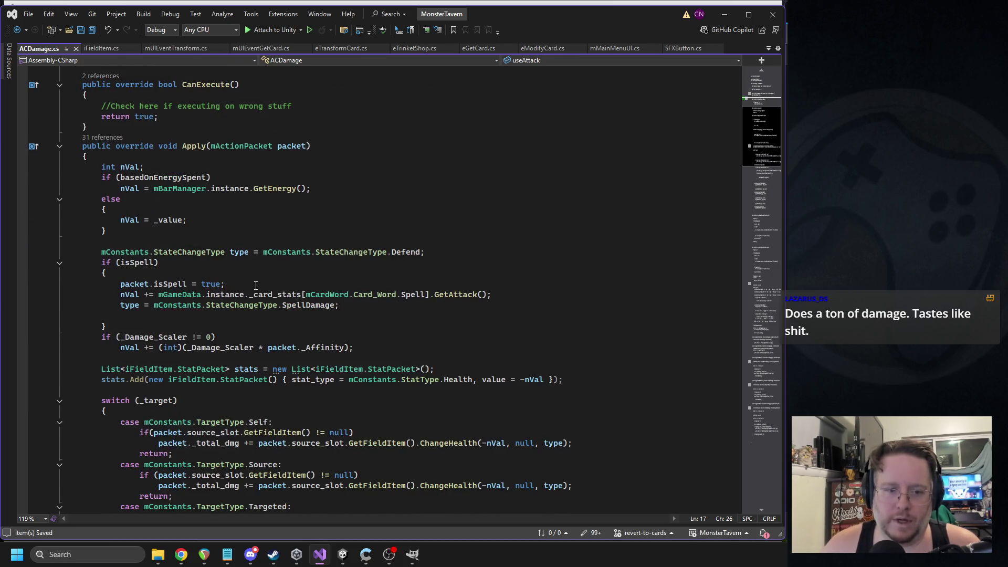
After the _Affinity line, add 'if (useAttack) nVal = packet.source_slot.GetFieldItem().GetAttack();'
left_click(387, 346)
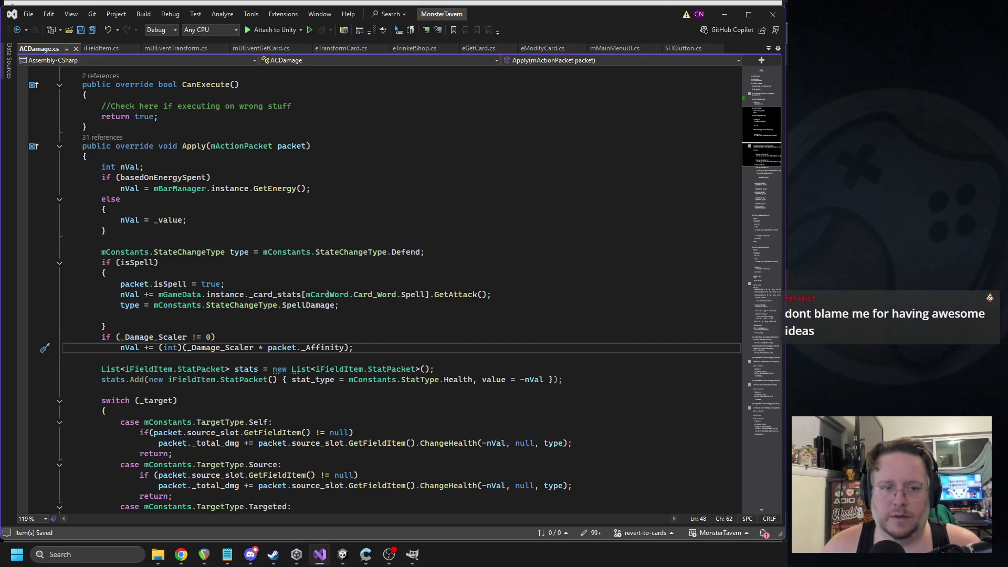
left_click(173, 242)
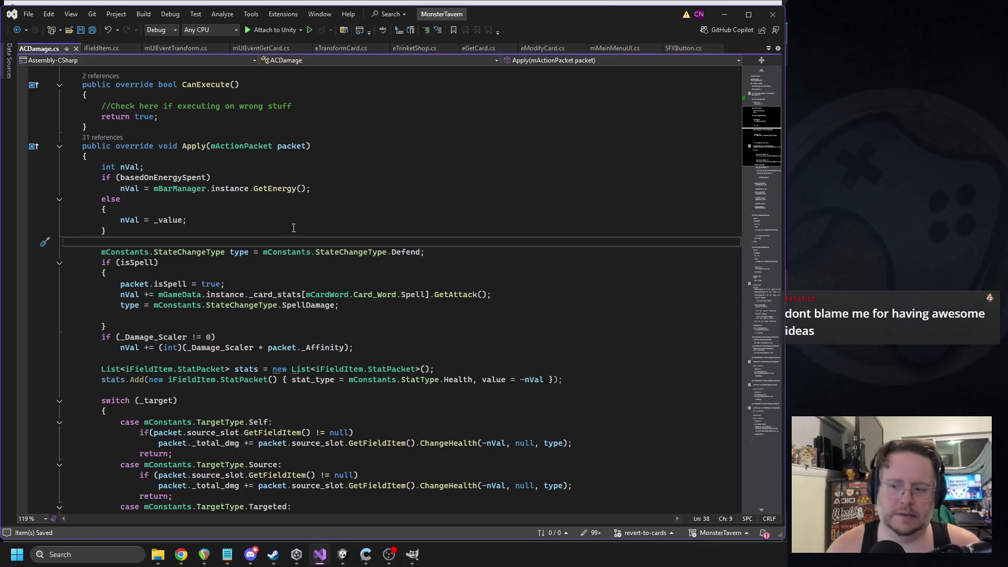
left_click(376, 346)
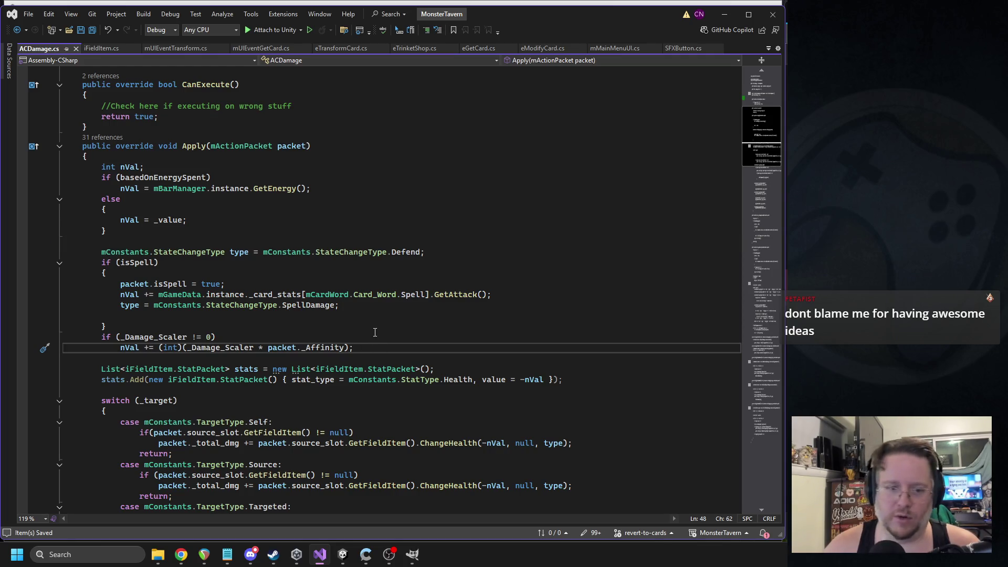
key("Return")
type("if(")
type(")")
key("Return")
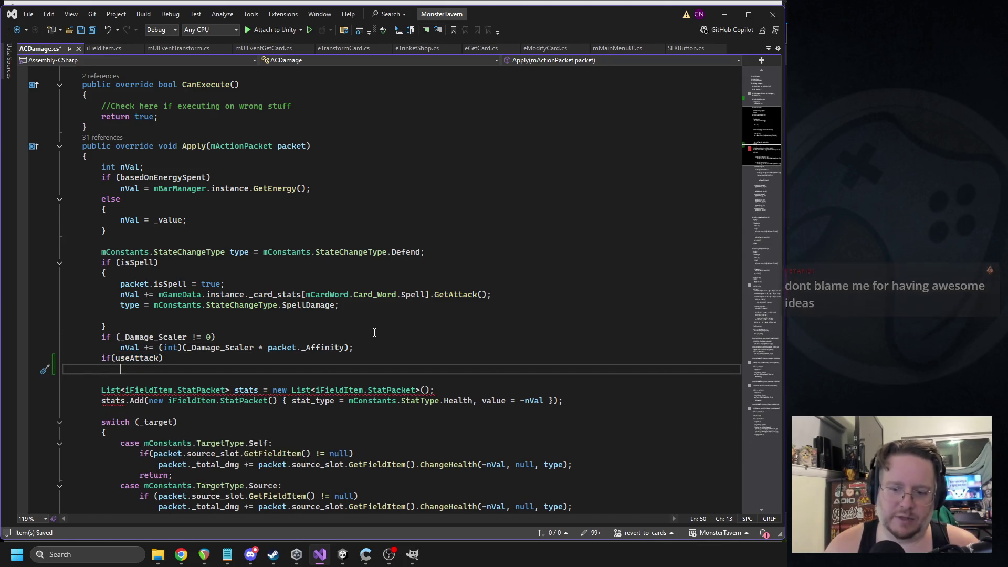
type("nVal = ")
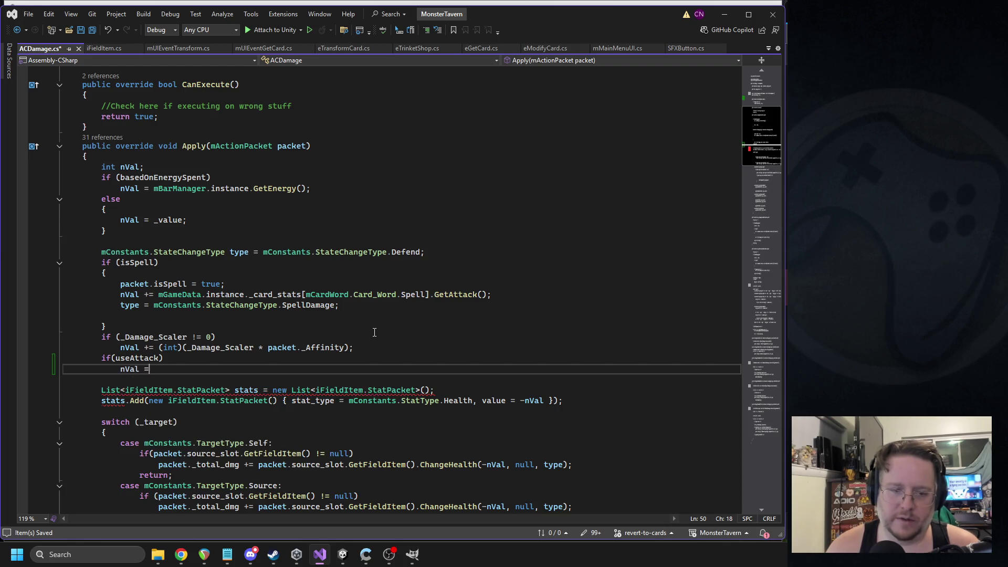
type("pack")
key("Tab")
type(".source_slot")
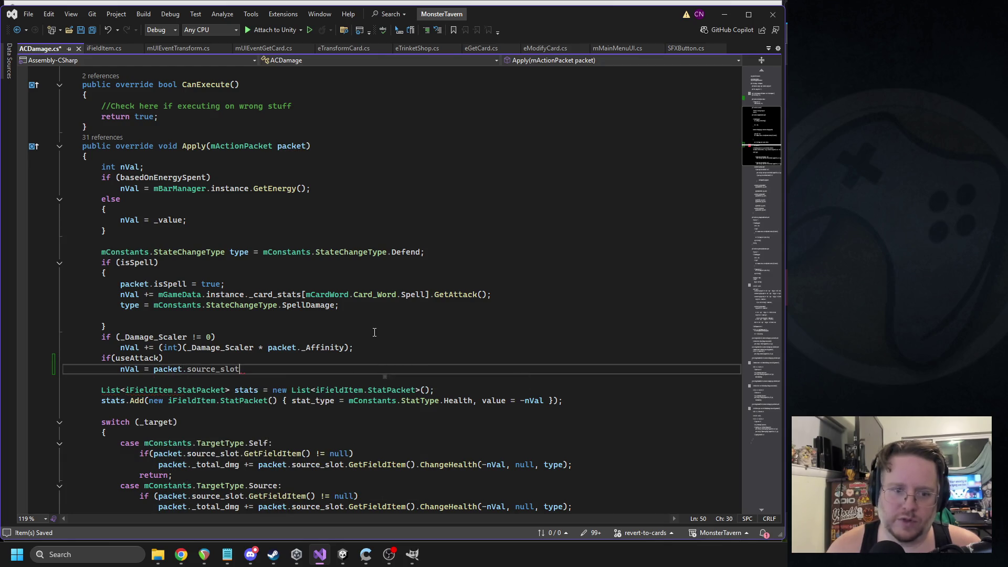
type(".getfiel().Att")
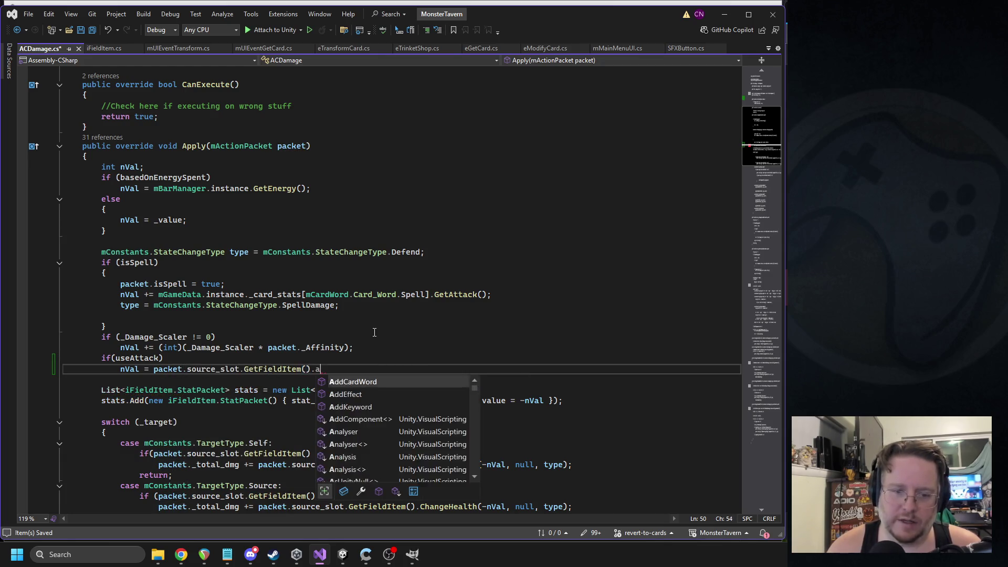
key("Tab")
type("();")
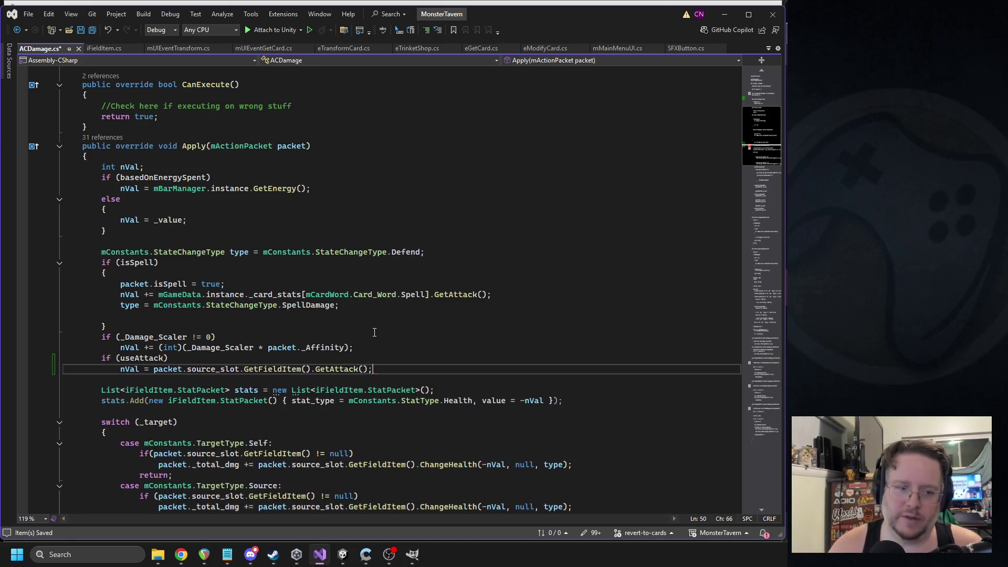
Insert a blank line before the useAttack check and switch back to Unity
left_click(391, 352)
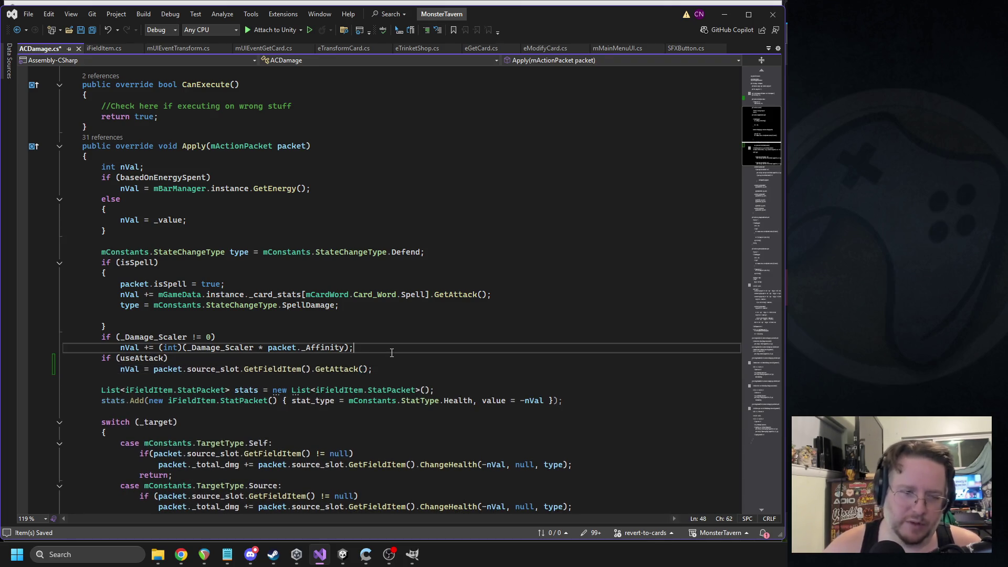
key("Return")
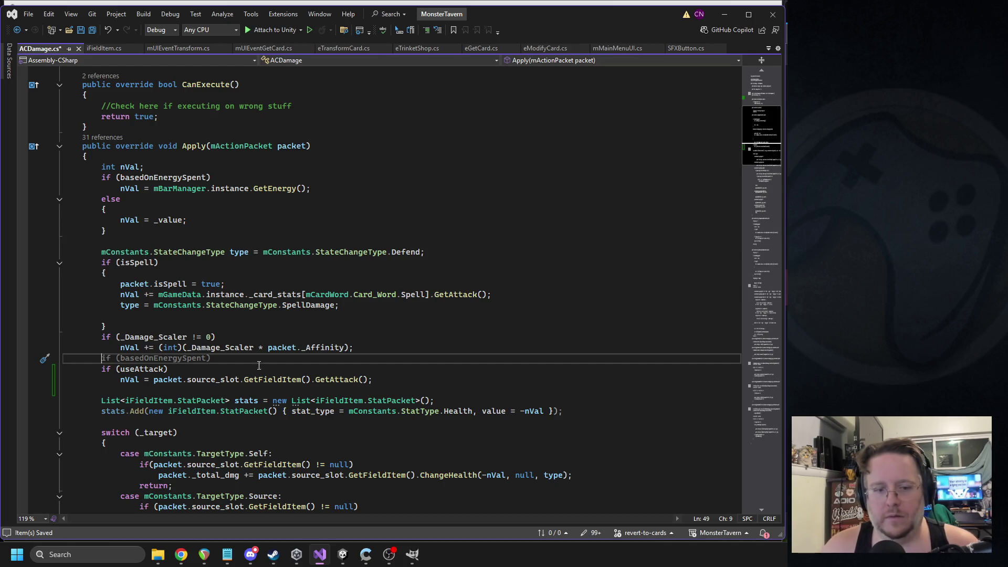
scroll(354, 401, "down", 1)
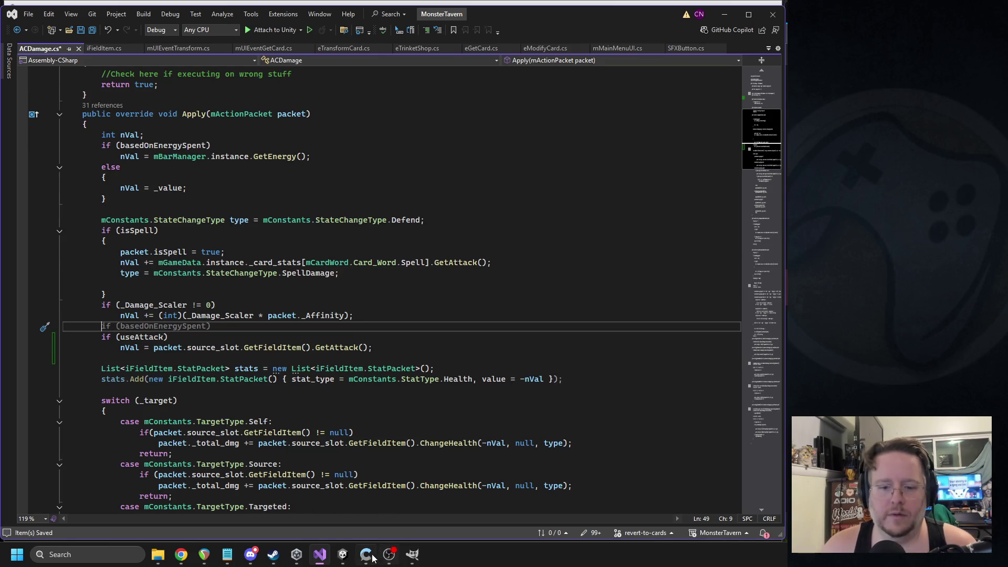
left_click(343, 554)
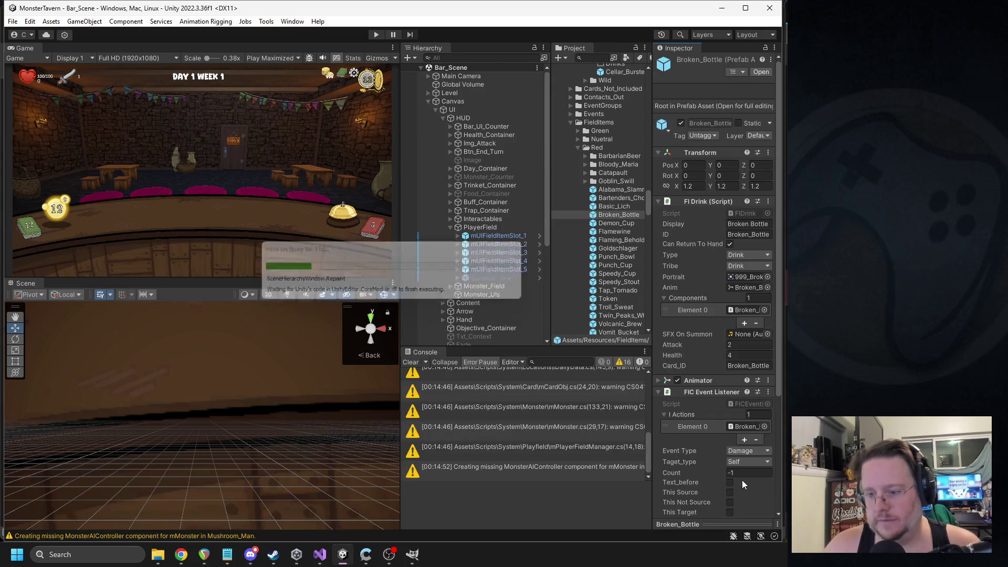
Enable Use Attack on Broken_Bottle's AC Damage action and clear the Console
scroll(751, 486, "down", 3)
left_click_drag(693, 382, 746, 274)
left_click(729, 486)
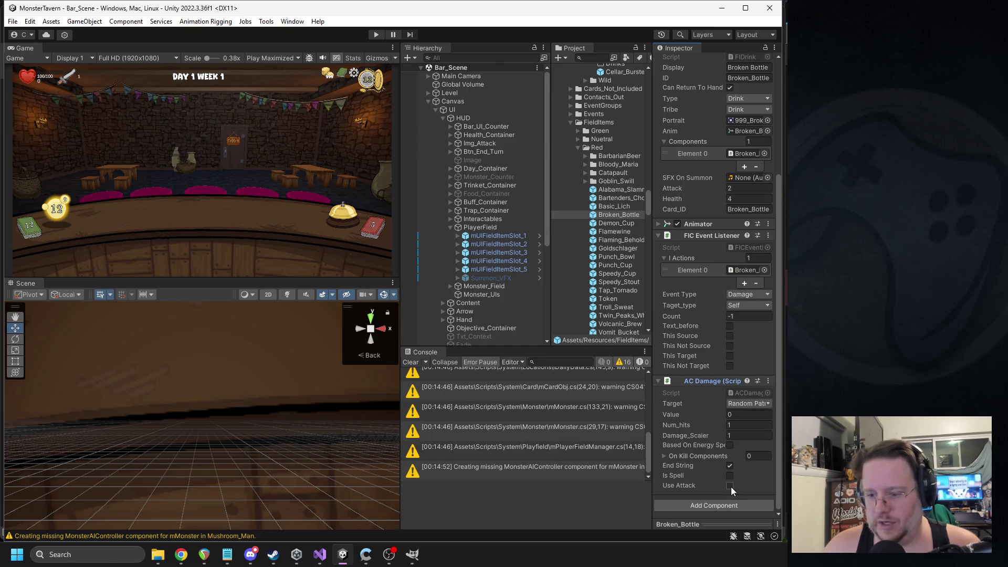
left_click(411, 362)
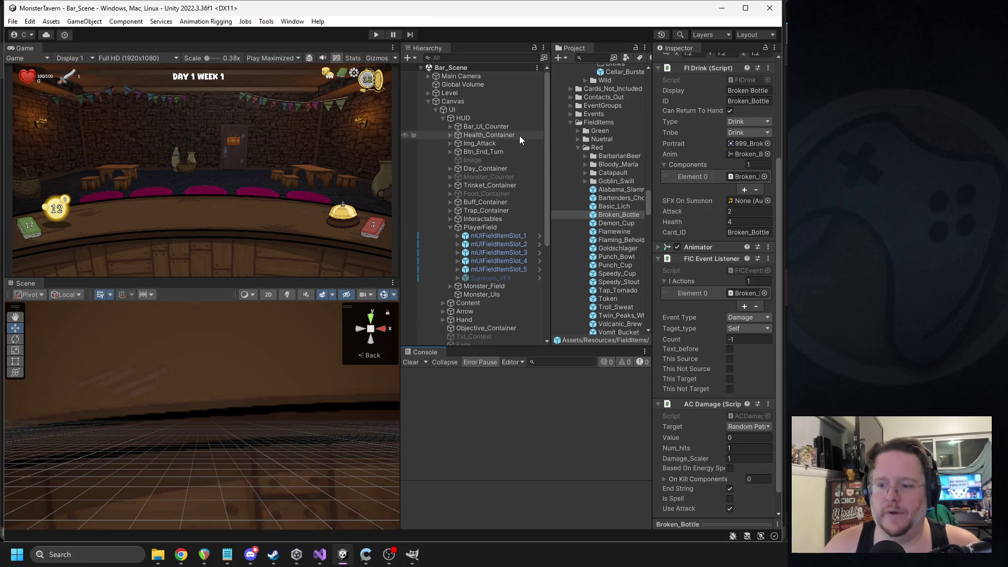
Add Demon_Cup to Red_Bucket's Week_1_elements list
left_click(589, 57)
type("red_buck")
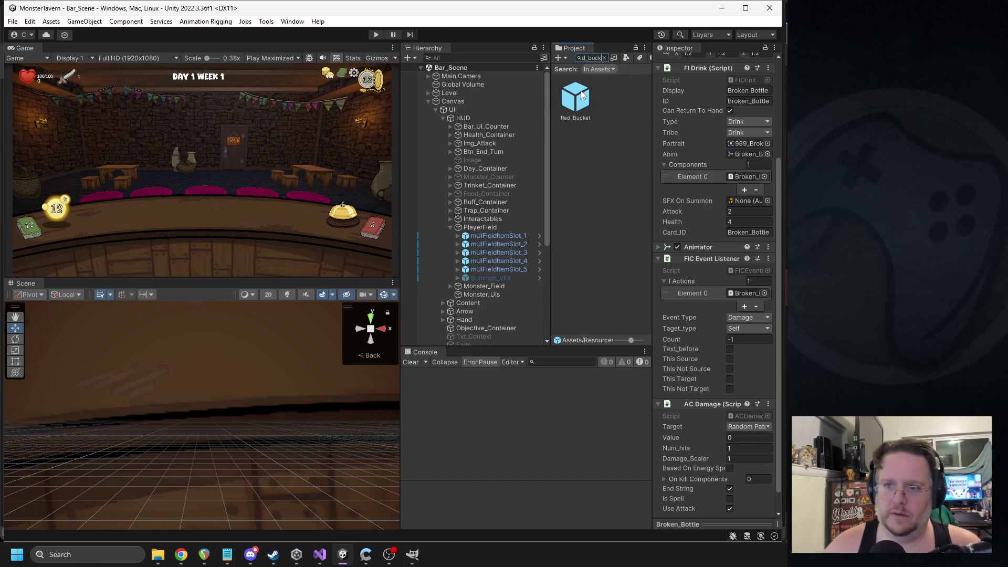
left_click(575, 97)
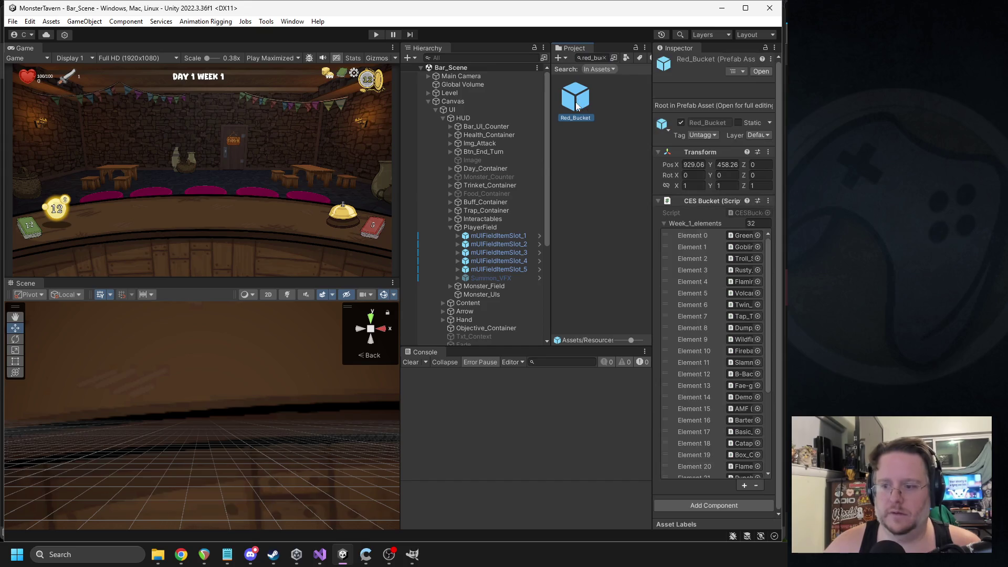
left_click(605, 58)
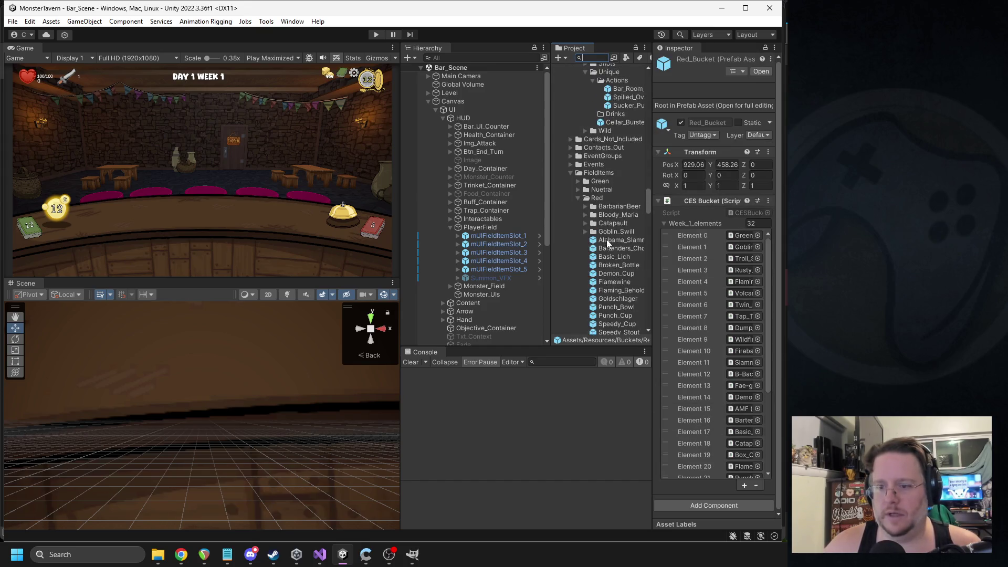
scroll(607, 238, "down", 5)
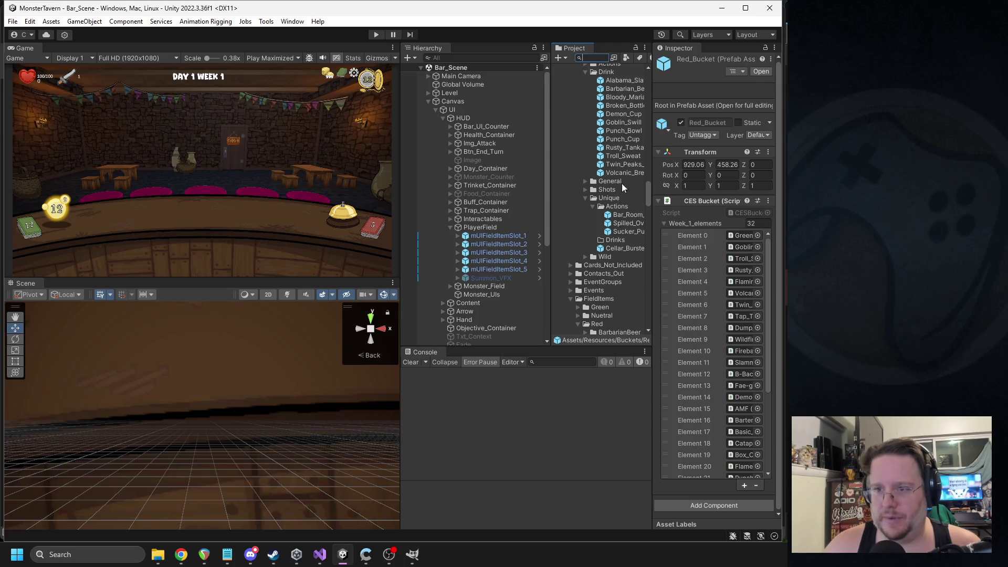
mouse_move(624, 116)
left_mouse_down()
mouse_move(656, 217)
mouse_move(693, 224)
left_mouse_up()
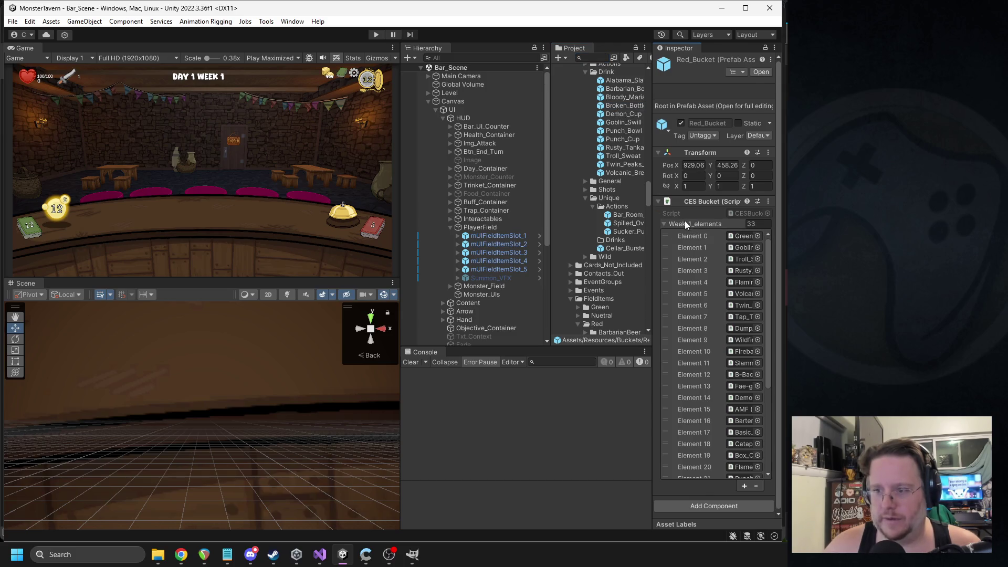
Reselect the Broken_Bottle card prefab and switch to the card spreadsheet in Chrome
left_click(624, 106)
scroll(693, 285, "down", 1)
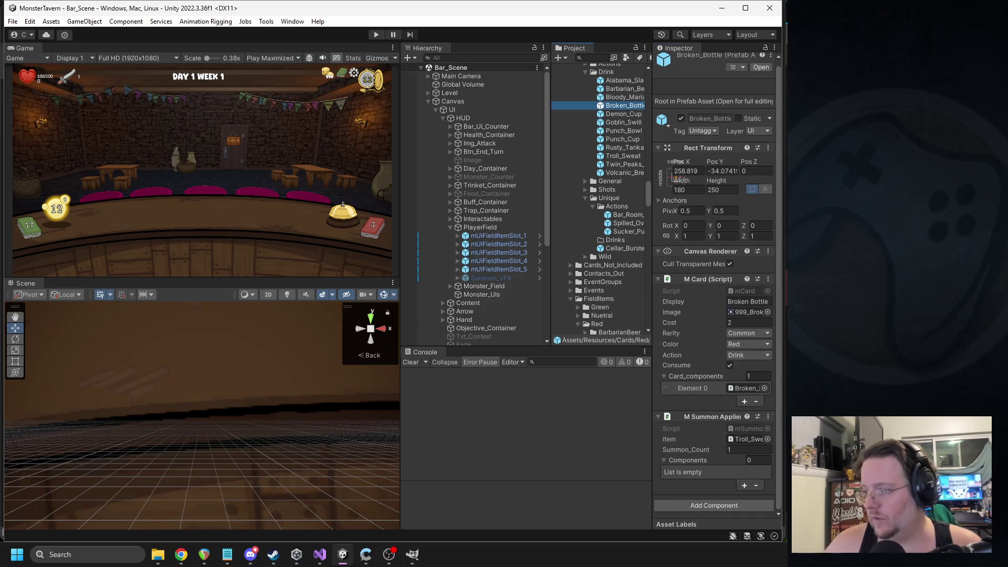
key("alt+Tab")
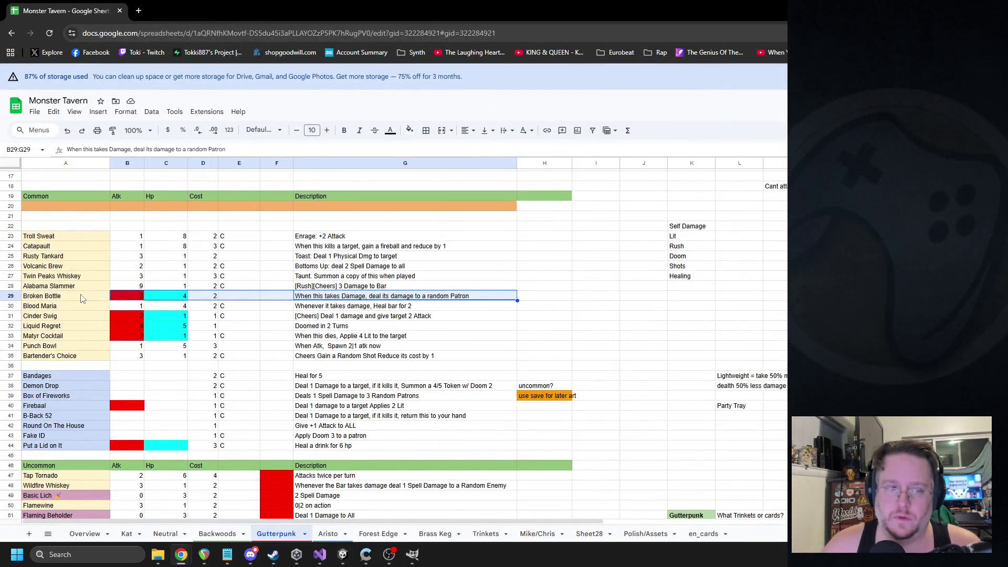
Add row 90 on en_cards with Broken_Bottle in A90 and Broken Bottle in B90
left_click(78, 296)
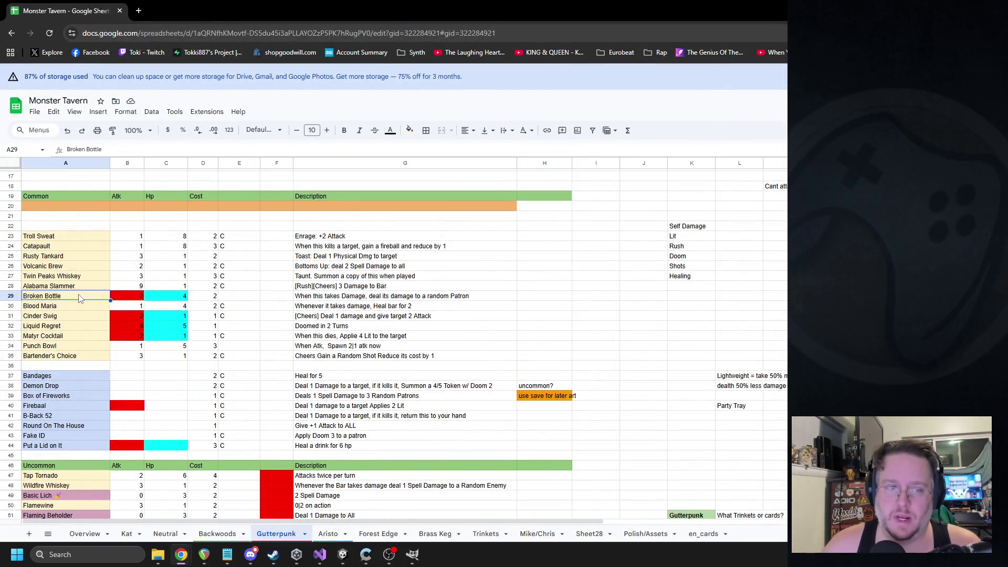
left_click(703, 533)
scroll(174, 367, "down", 15)
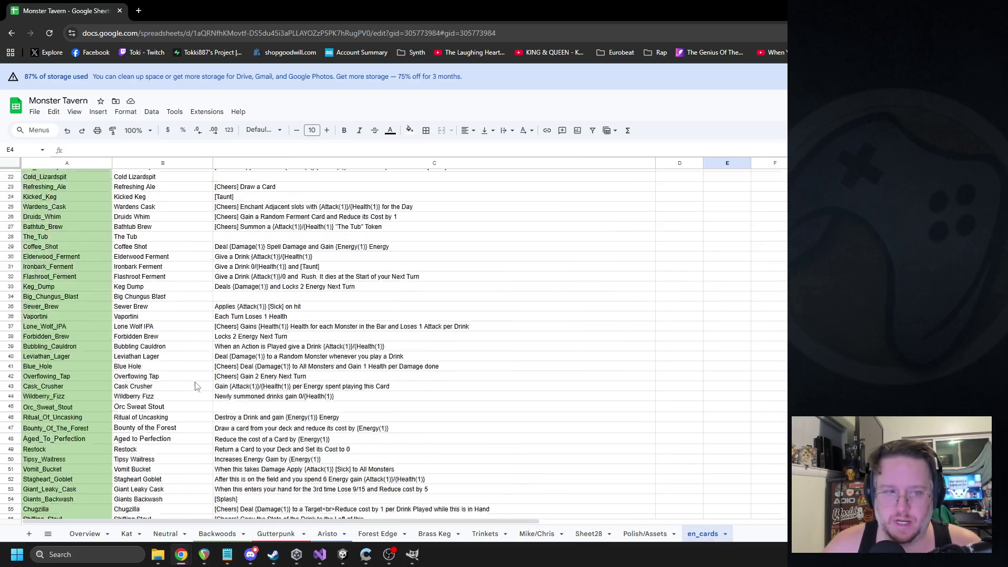
scroll(173, 367, "up", 10)
scroll(73, 343, "down", 5)
left_click(49, 388)
type("Broken Bottle")
left_click(136, 388)
type("Broken Bottle")
double_click(49, 386)
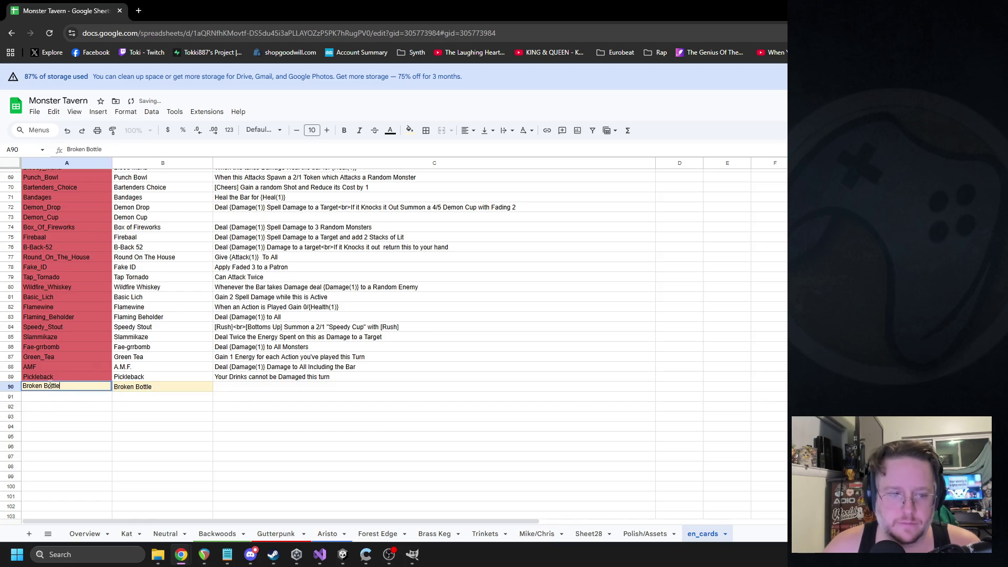
type("_")
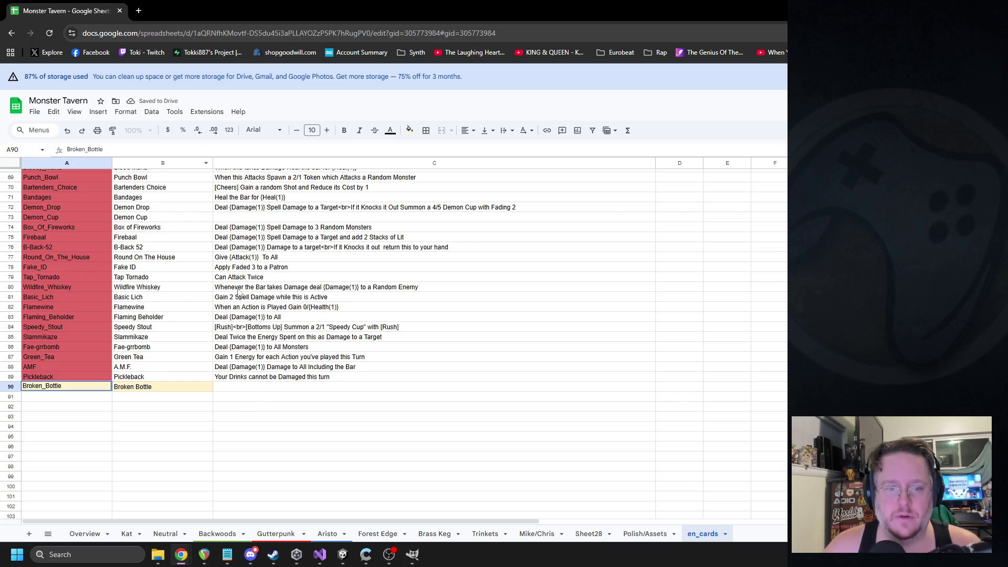
Paste the Broken Bottle description into C90 on en_cards
left_click(275, 533)
scroll(309, 447, "down", 3)
scroll(312, 429, "up", 2)
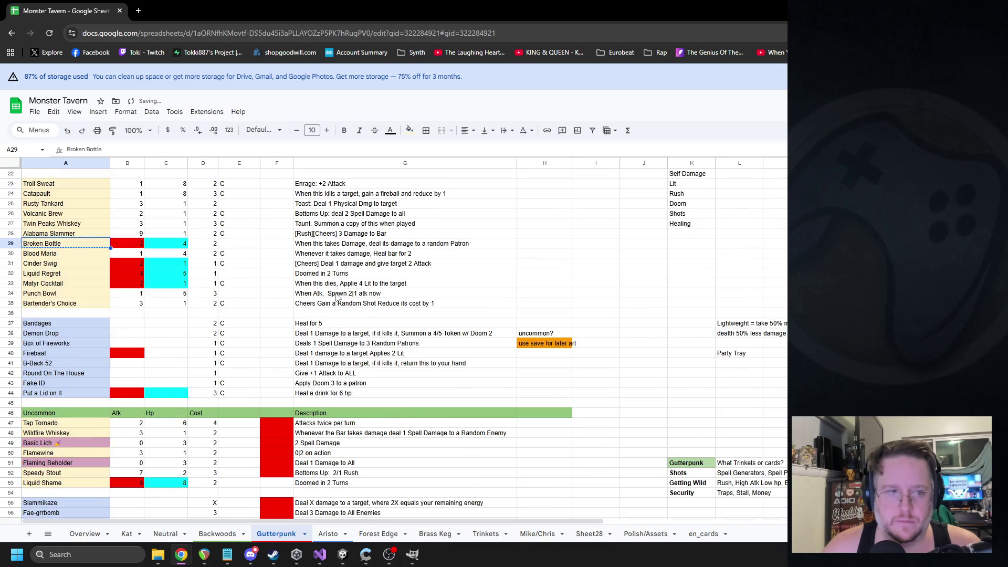
left_click(703, 534)
mouse_move(512, 9)
left_mouse_down()
mouse_move(523, 36)
mouse_move(490, 26)
left_mouse_up()
left_click(284, 406)
key("ctrl+v")
Fill A90 with column A's red and reset B90's fill to white
left_click(89, 407)
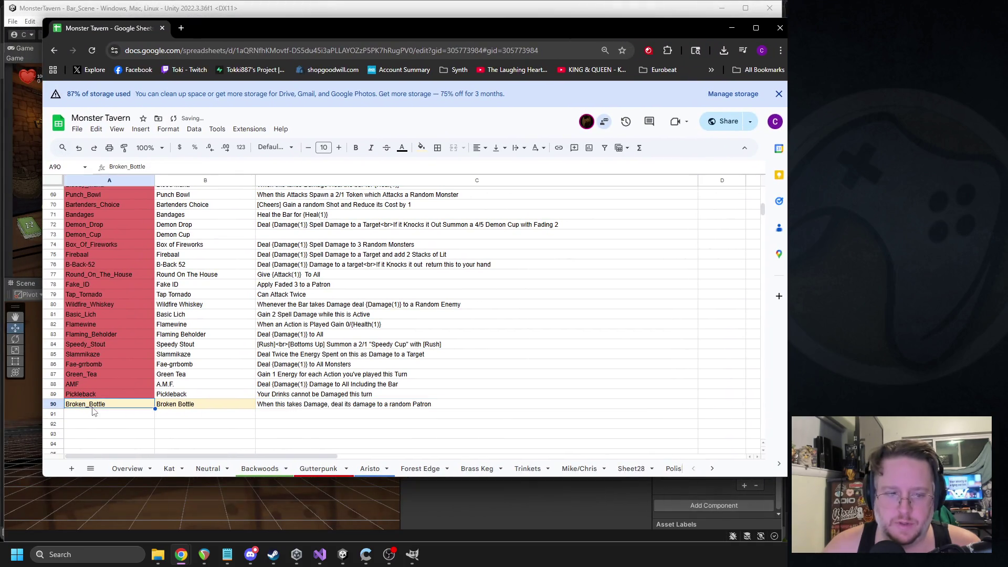
left_click(421, 147)
left_click(434, 301)
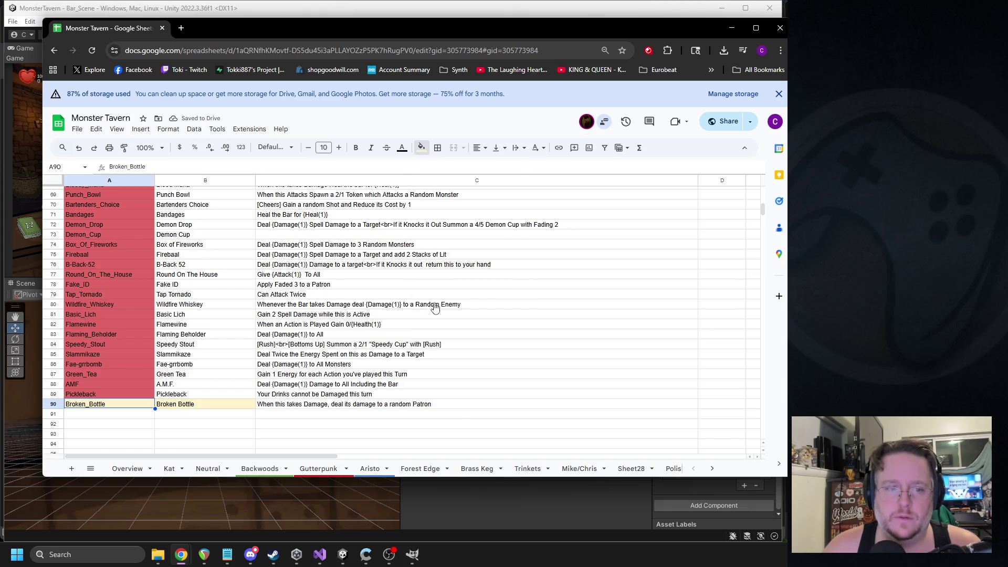
left_click(137, 325)
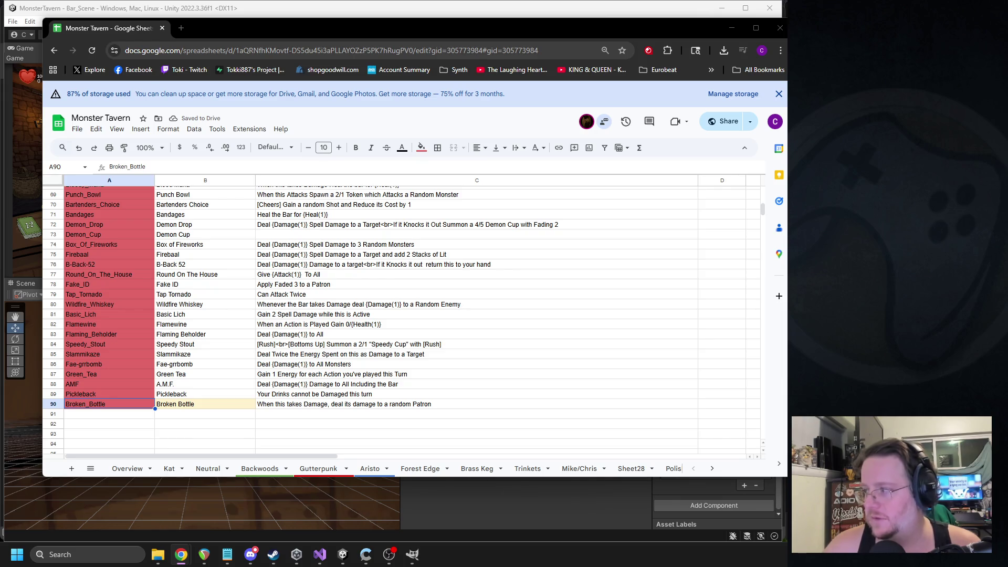
left_click(175, 405)
left_click(429, 153)
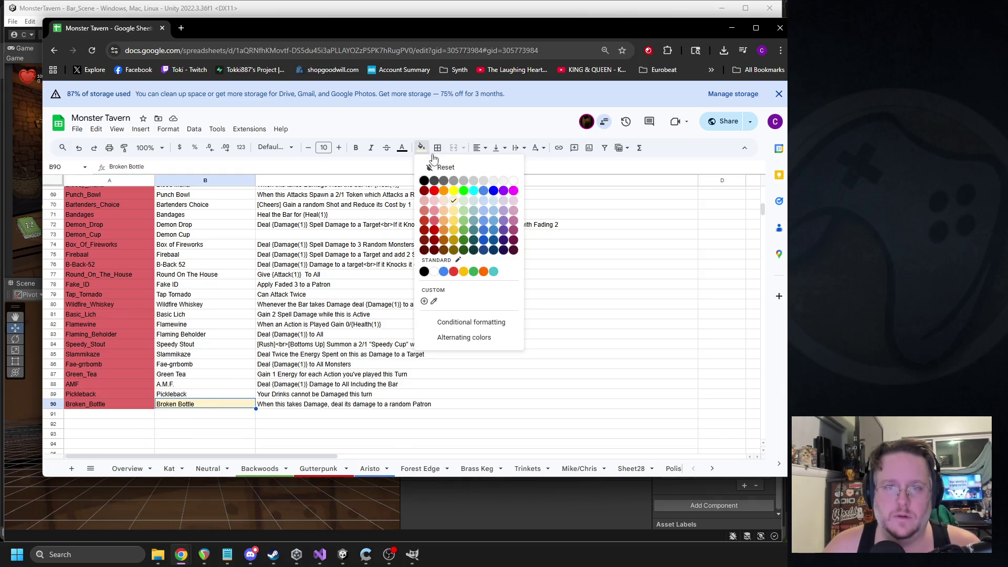
left_click(513, 181)
Reword C90 to 'When this takes Damage deal its Attack to a Random Patron', then return to Unity
double_click(292, 404)
key("ctrl+a")
left_click(326, 403)
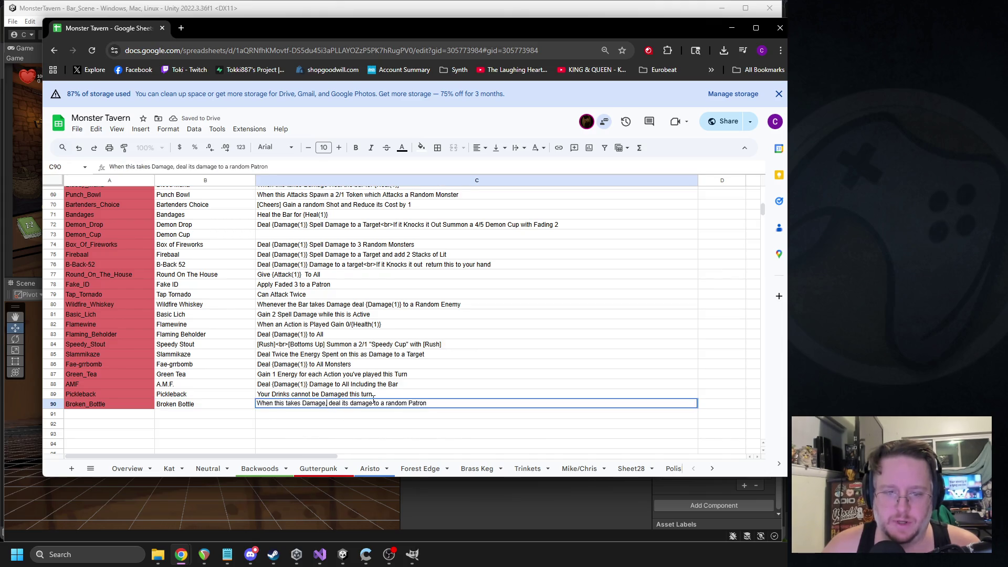
key("BackSpace")
left_click_drag(348, 403, 371, 403)
type("Attack")
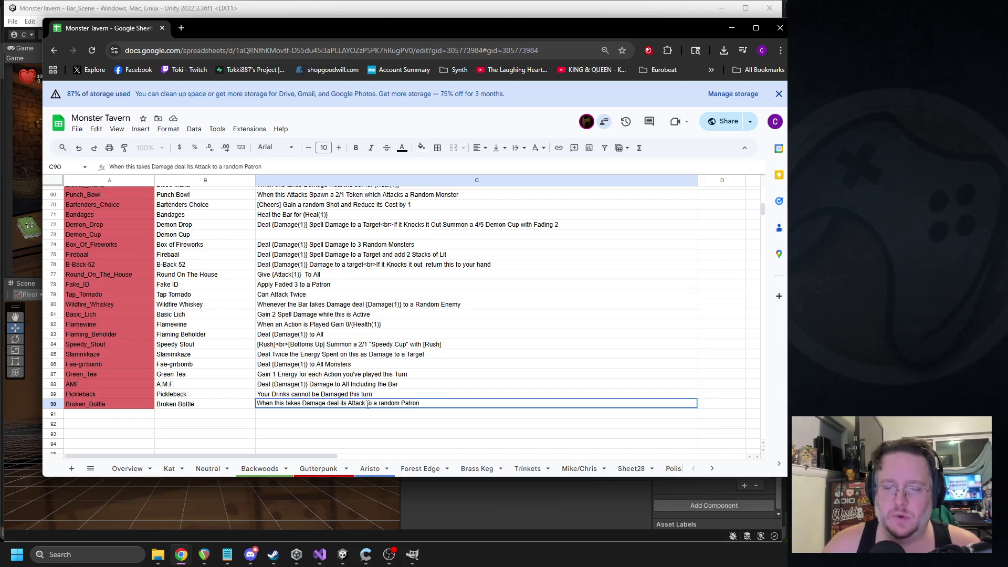
left_click(380, 403)
key("Delete")
type("R")
key("Return")
key("Up")
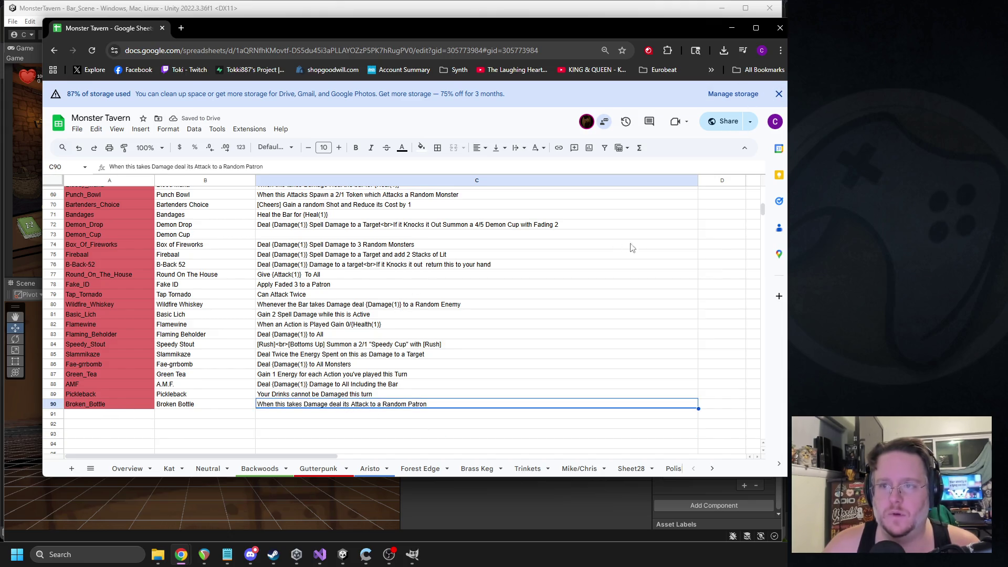
left_click_drag(673, 29, 997, 104)
left_click(592, 251)
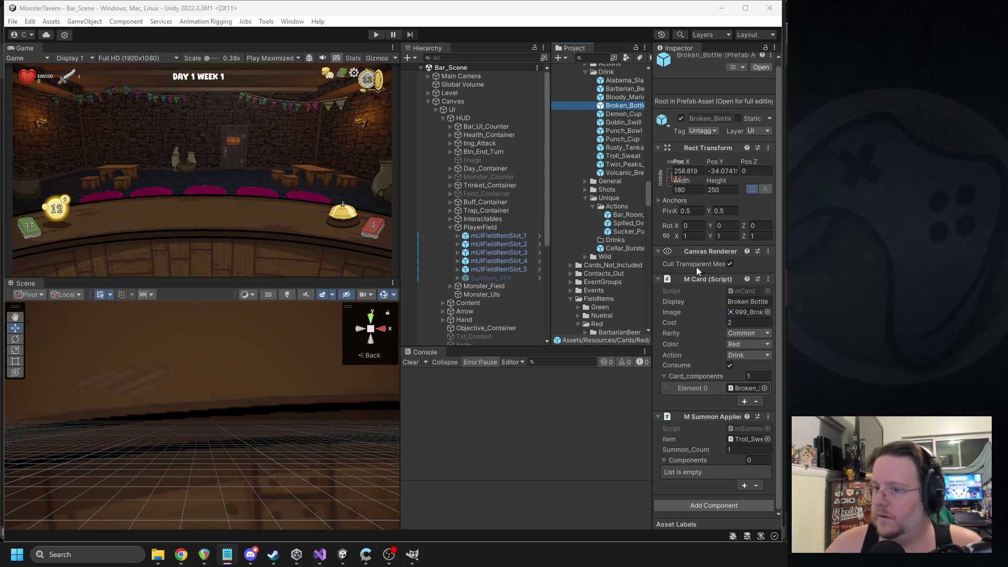
Scroll to Localization and view the en_cards text asset's card names and descriptions
scroll(611, 191, "down", 10)
scroll(605, 203, "down", 3)
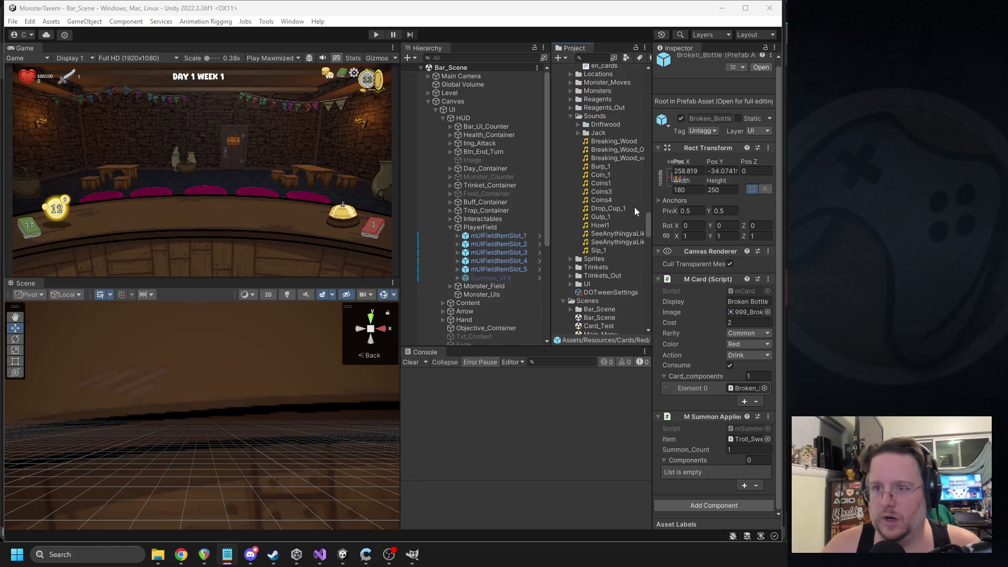
left_click(604, 160)
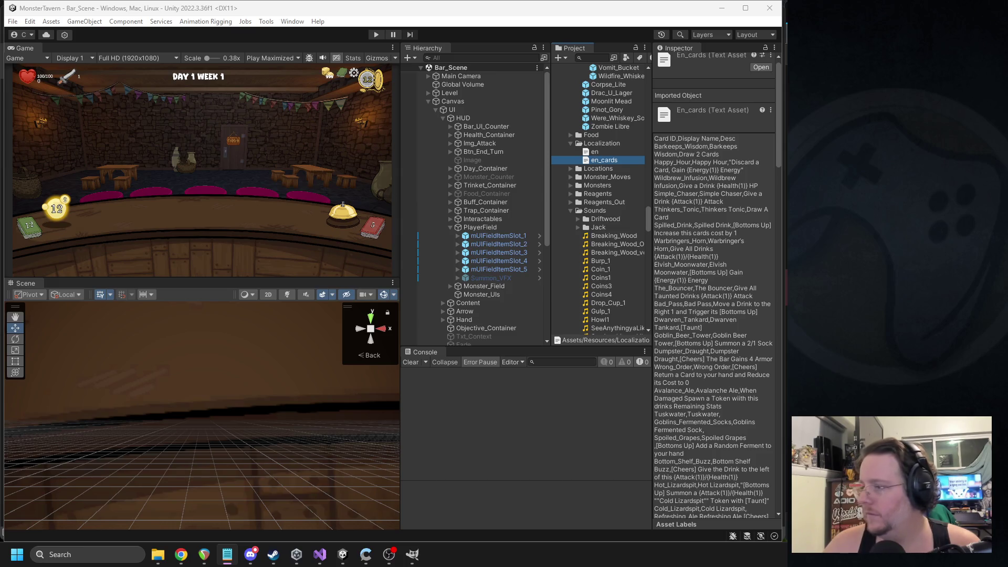
key("alt+Tab")
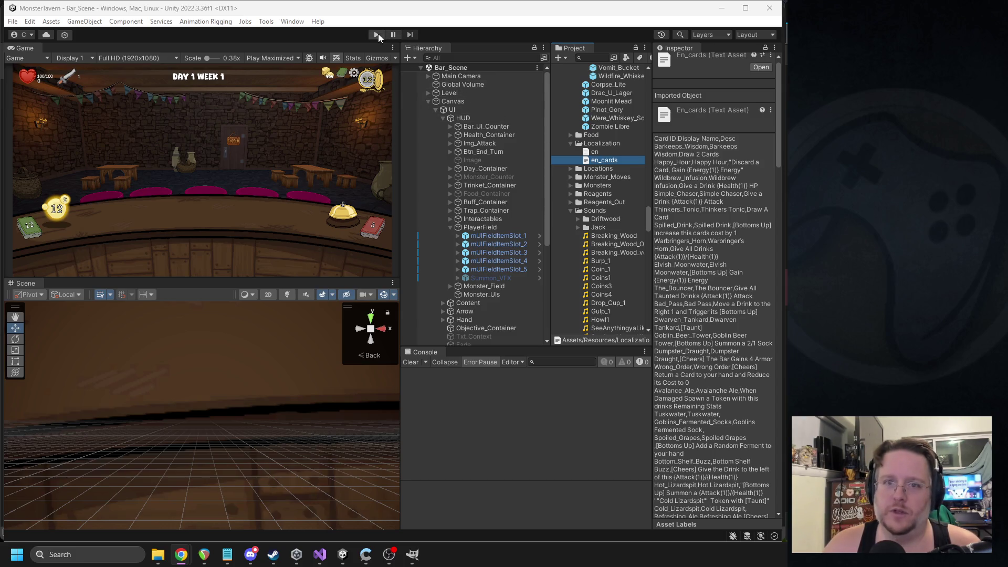
Play the game, abandon the saved run, and reach Victory (score 241), unlocking The Brass Keg
left_click(376, 34)
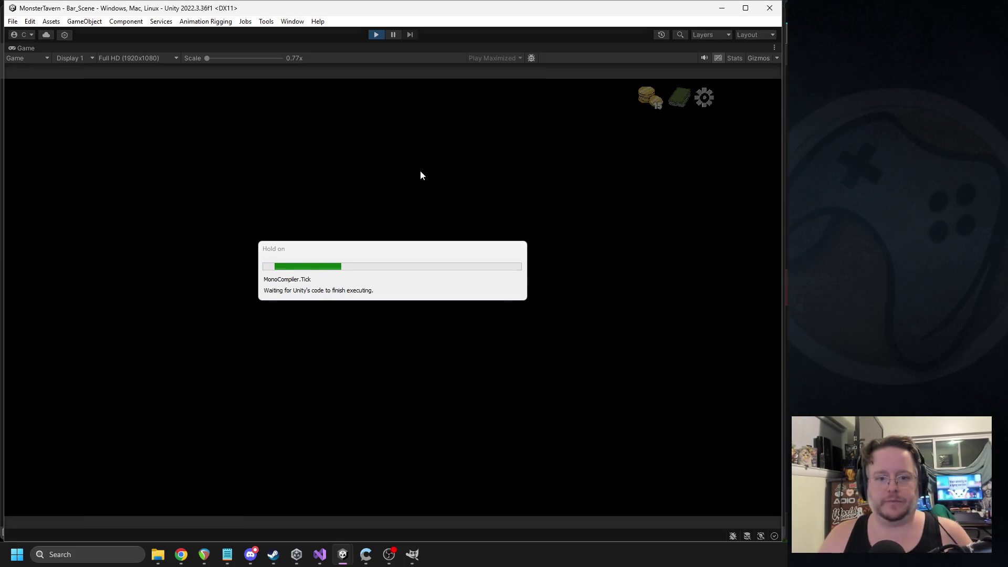
key("Escape")
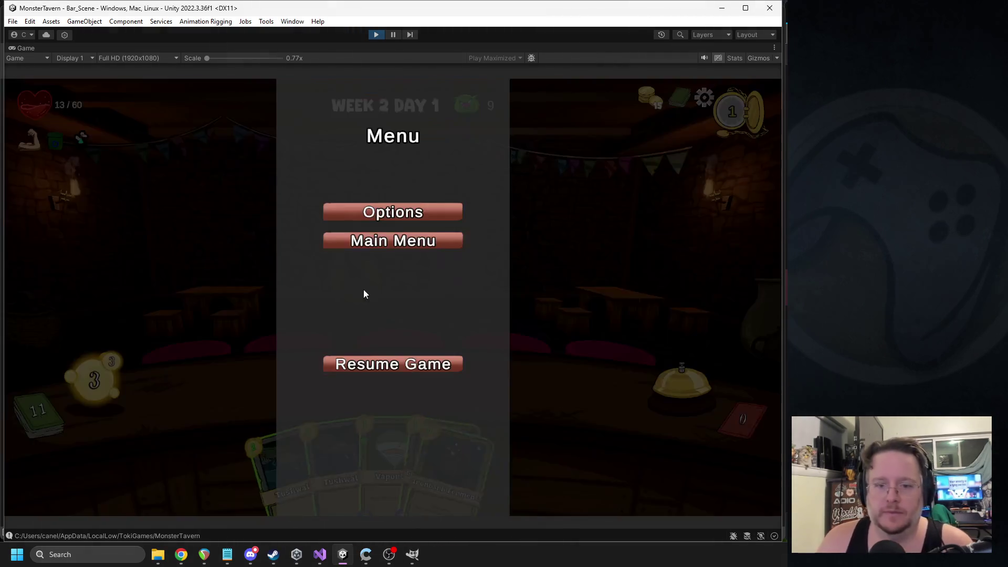
left_click(377, 239)
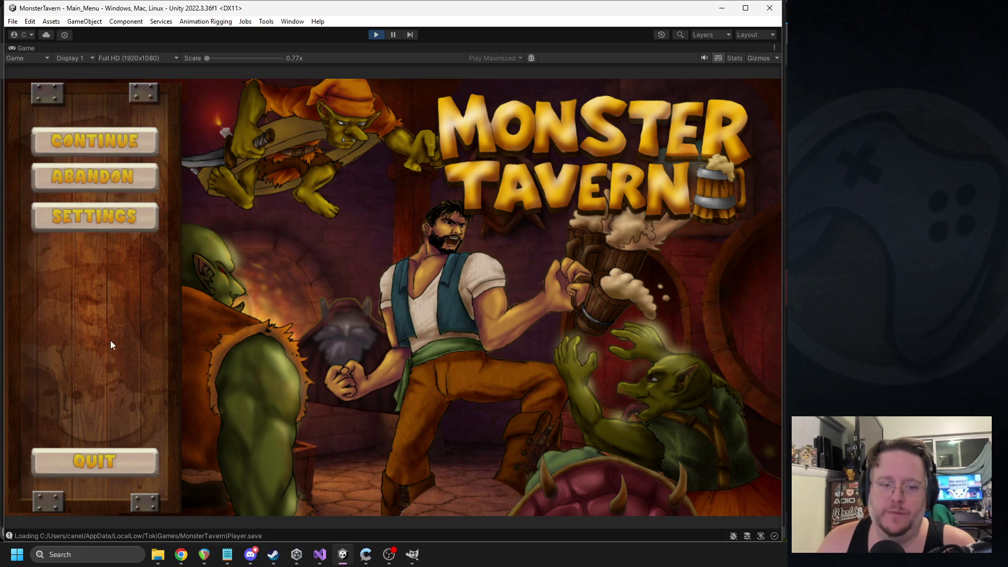
left_click(95, 183)
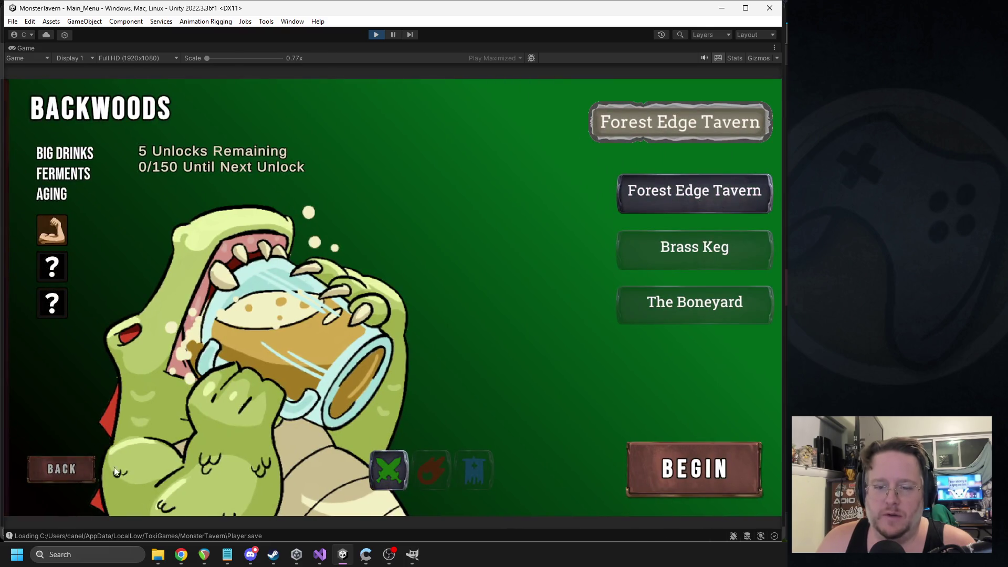
left_click(656, 461)
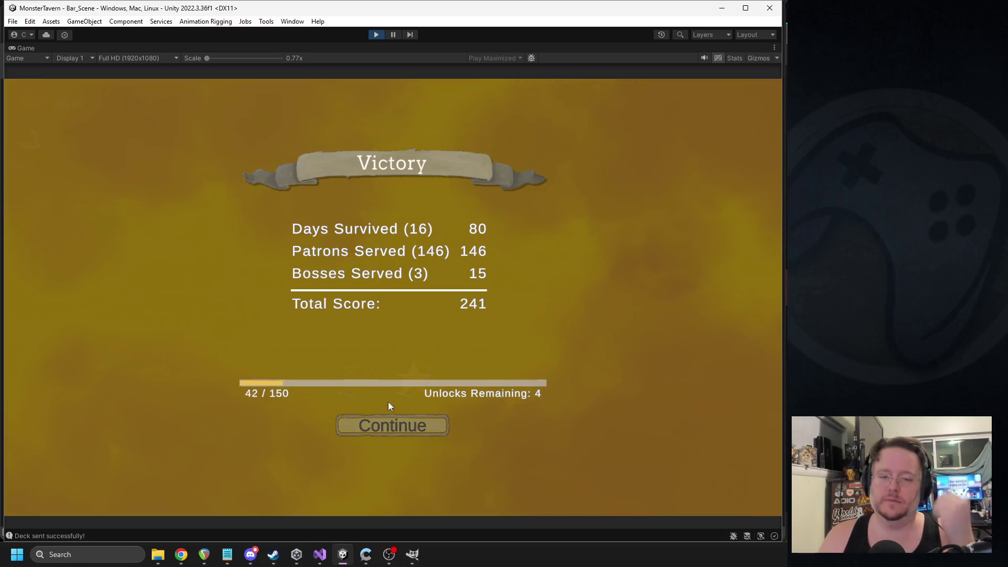
left_click(395, 430)
Start a new Backwoods run with the Gutterpunk bartender and pick the Firebaal card
left_click(393, 466)
left_click(392, 465)
left_click(384, 423)
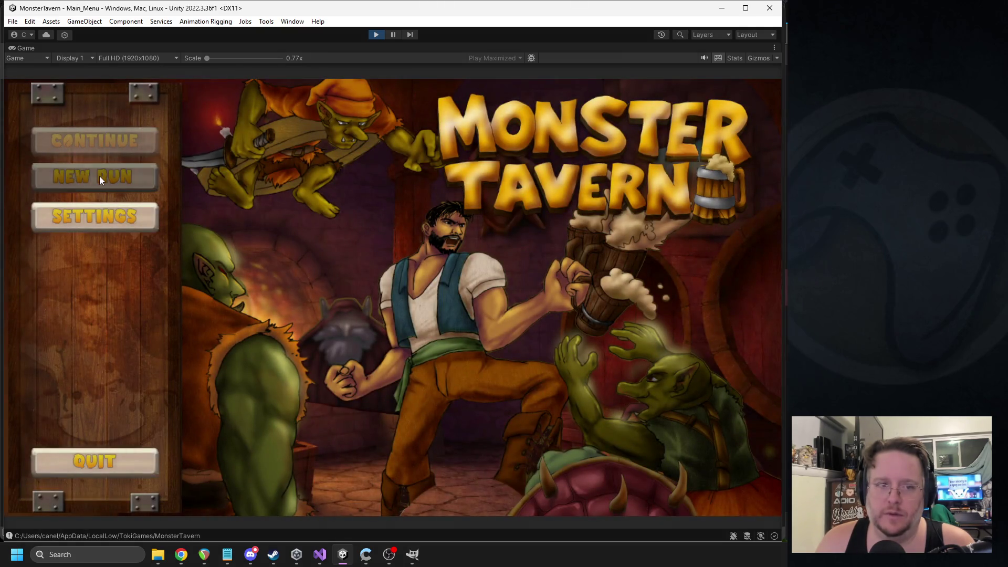
left_click(99, 176)
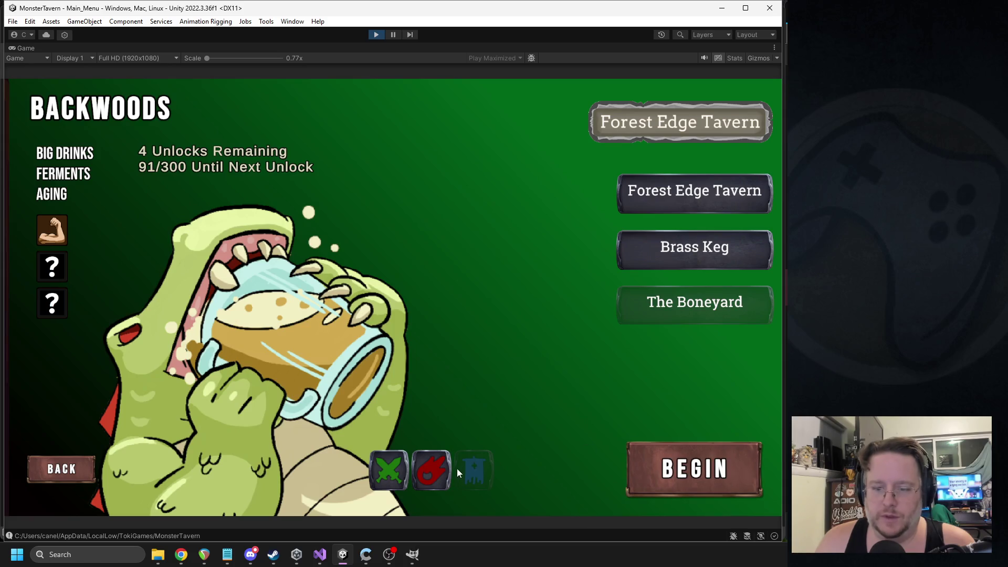
left_click(439, 469)
left_click(650, 483)
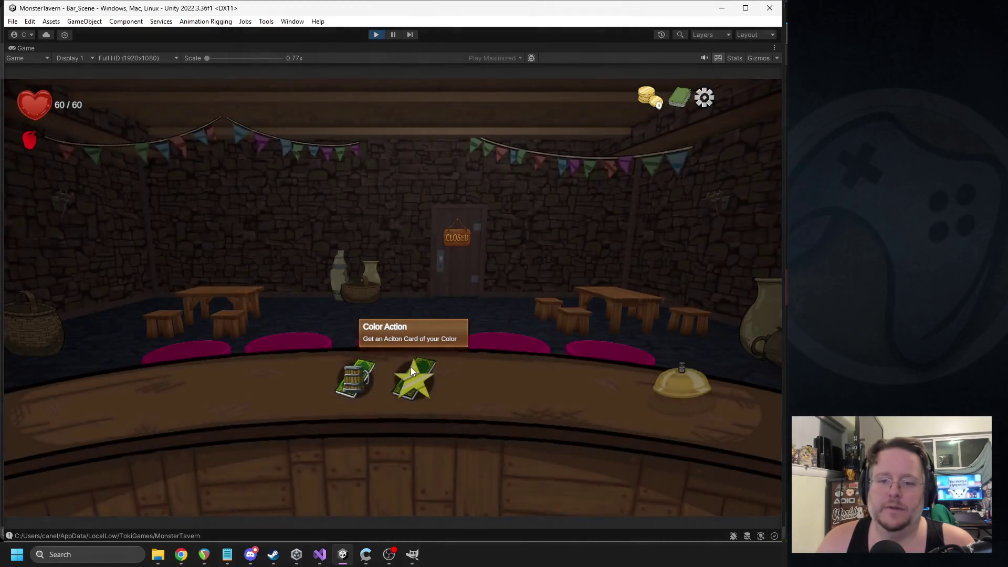
left_click(410, 368)
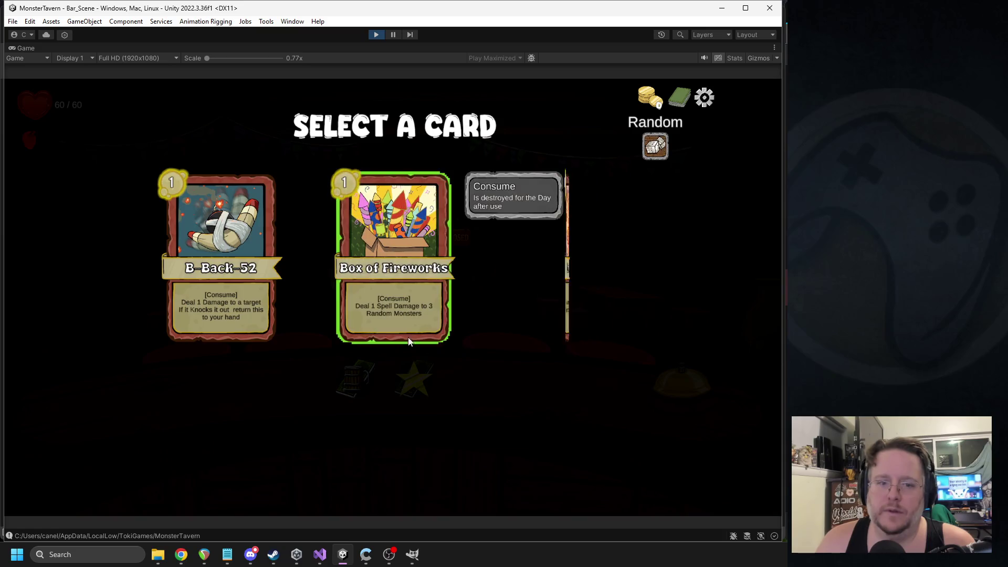
left_click(567, 255)
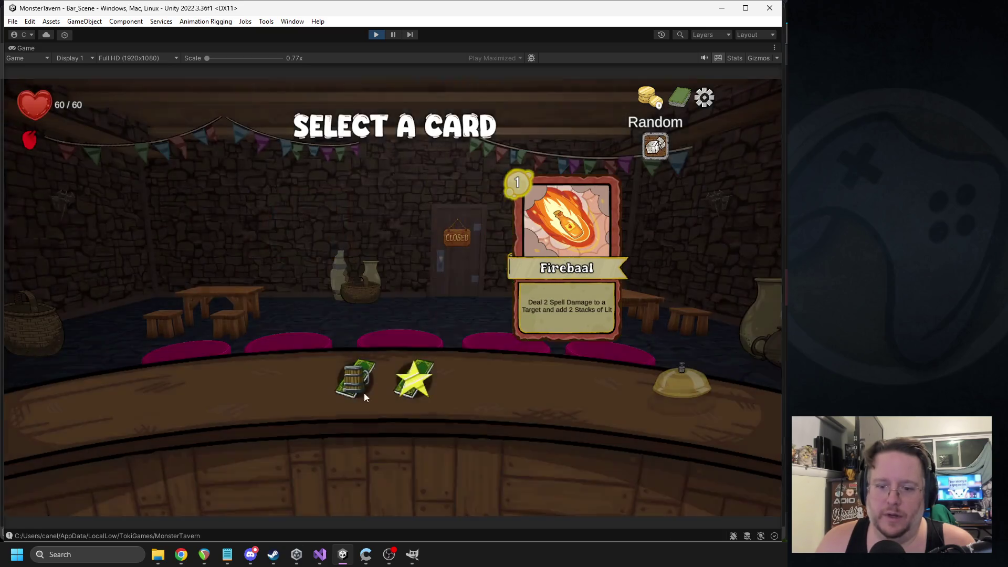
Restart play repeatedly to check offered cards (Rusty Tankard, Punch Bowl, Volcanic Brew), then stop
left_click(379, 393)
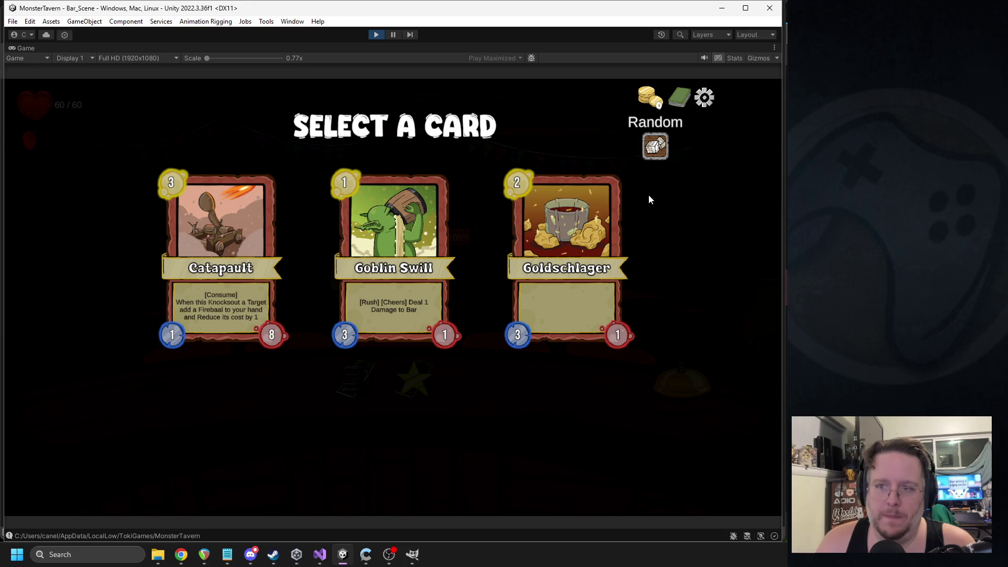
left_click(376, 35)
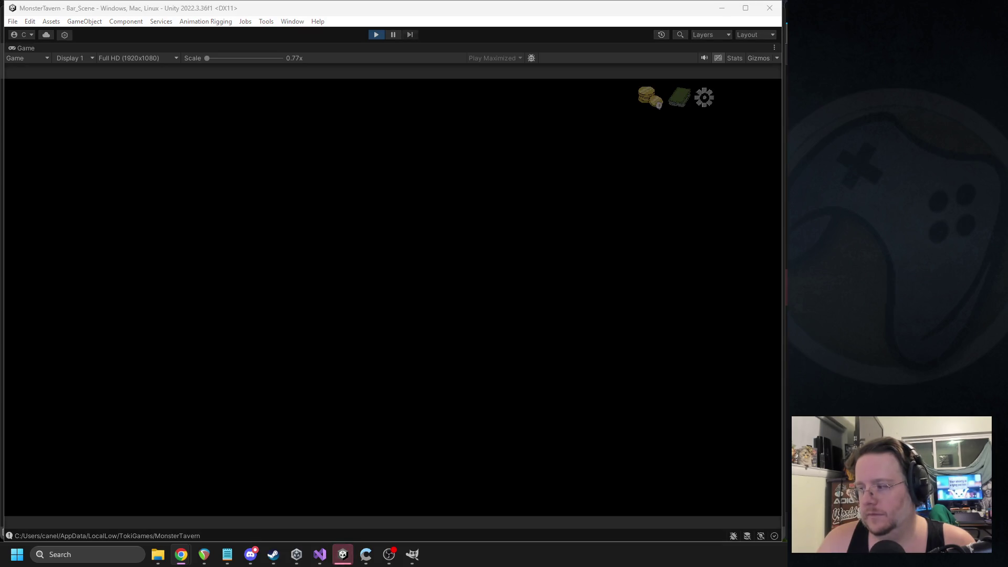
left_click(354, 376)
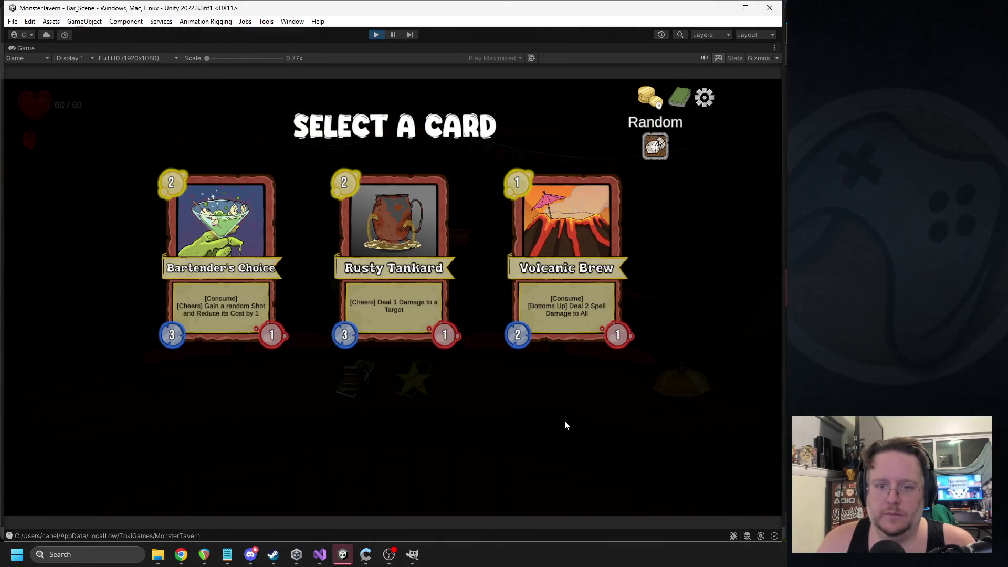
left_click(378, 34)
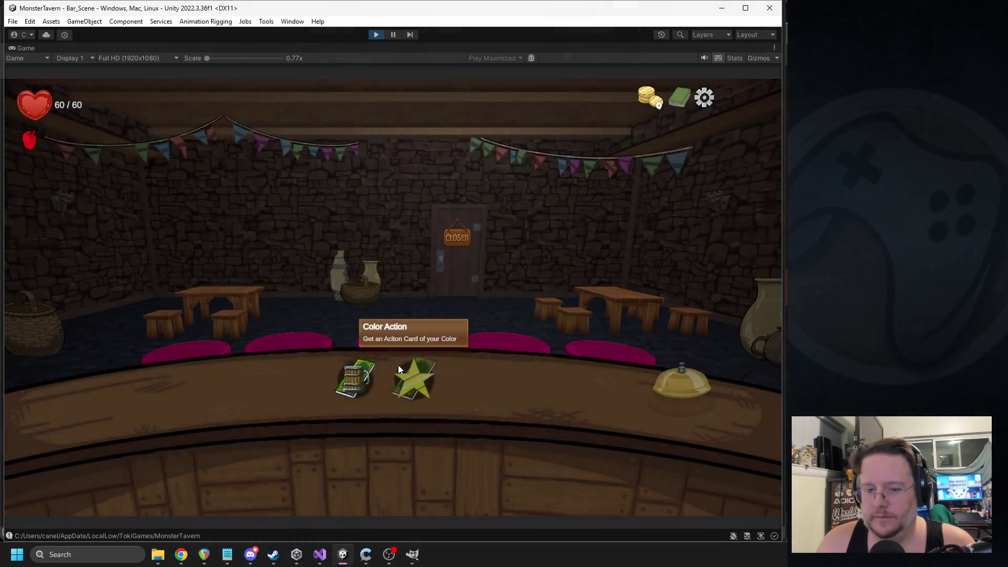
left_click(354, 376)
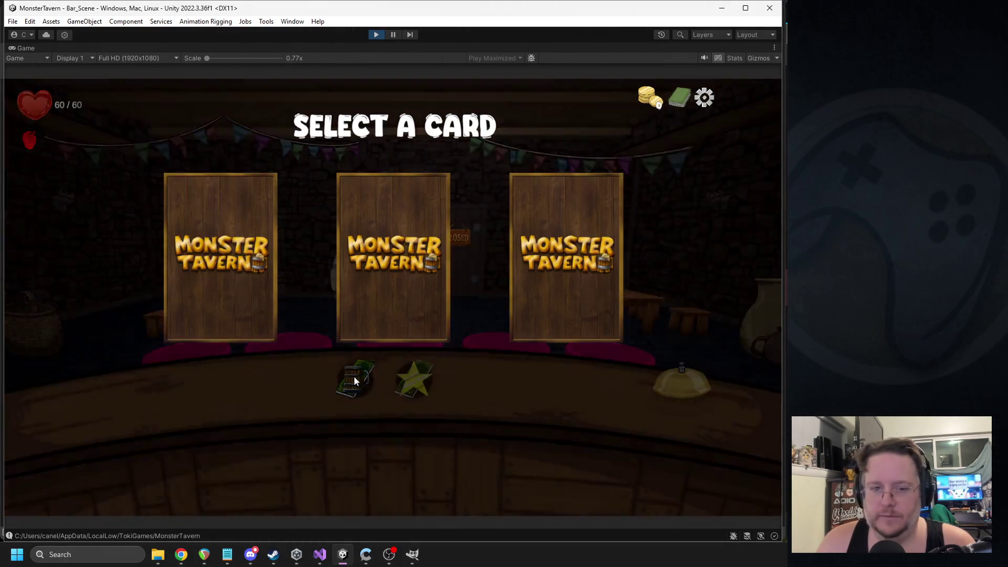
left_click(376, 34)
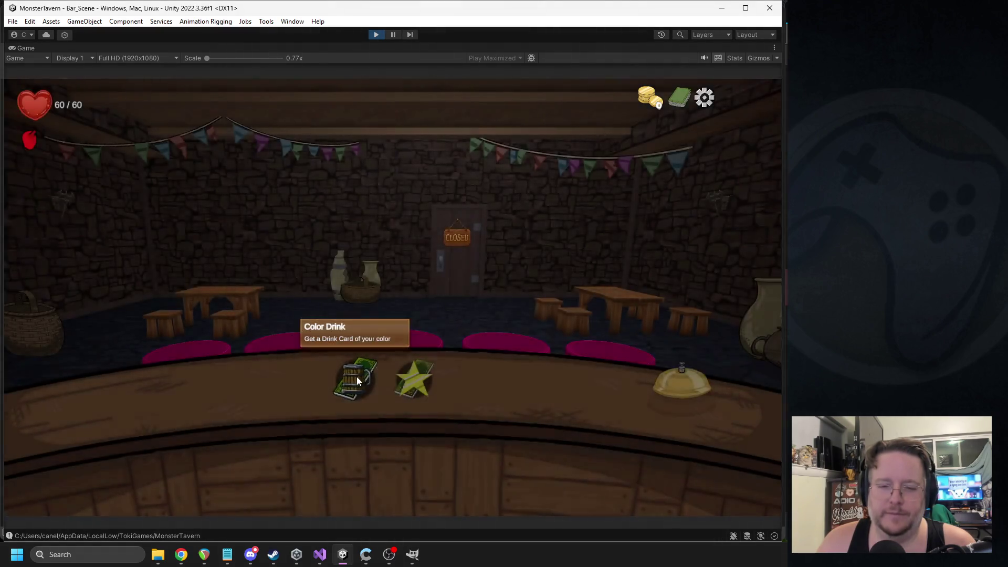
left_click(357, 377)
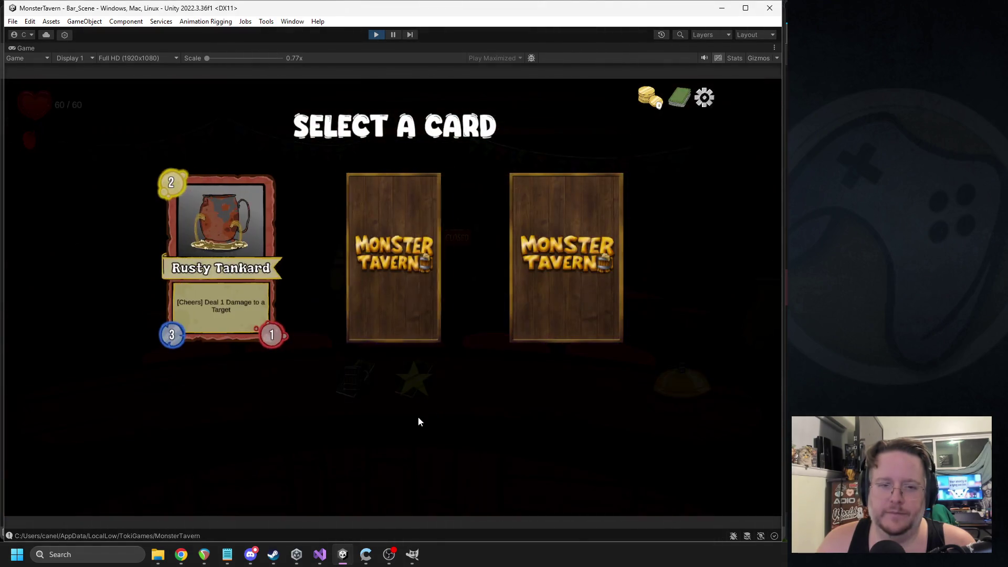
left_click(375, 36)
scroll(600, 196, "down", 10)
left_click(589, 58)
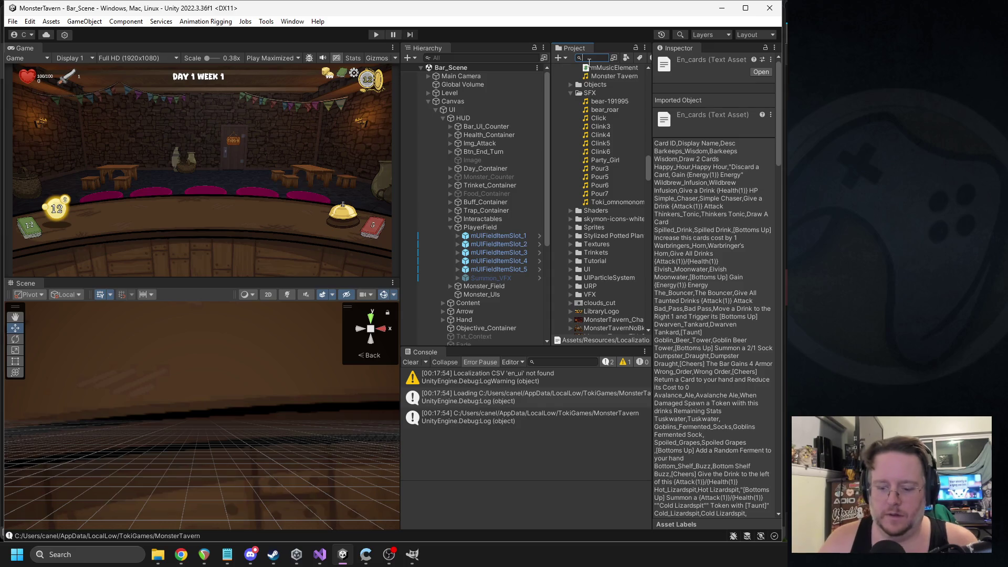
Find the Broken_Bottle card via the Red_Bucket pool and inspect it, keeping rarity Common
type("red_buck")
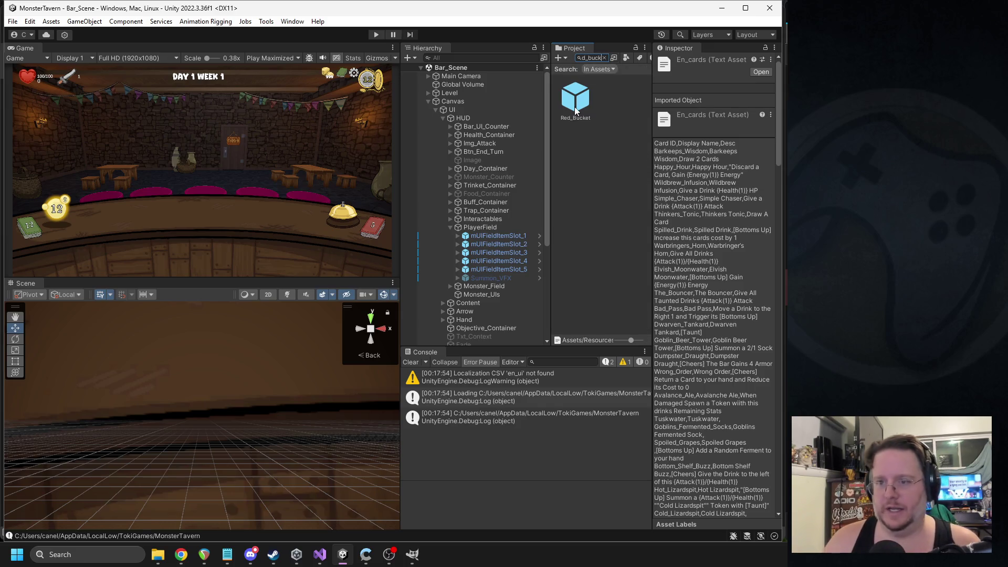
left_click(576, 108)
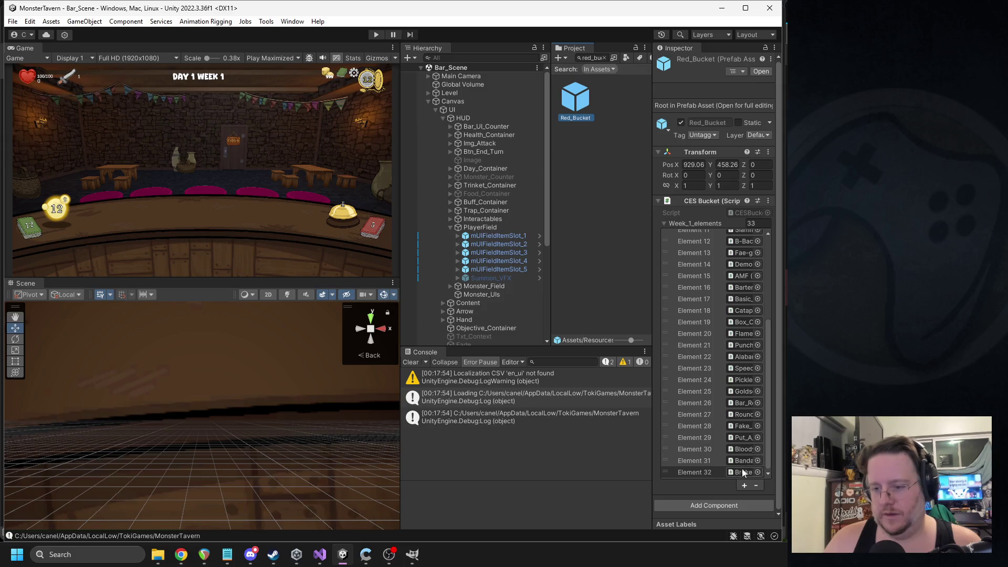
left_click(742, 471)
scroll(632, 329, "down", 1)
left_click(622, 302)
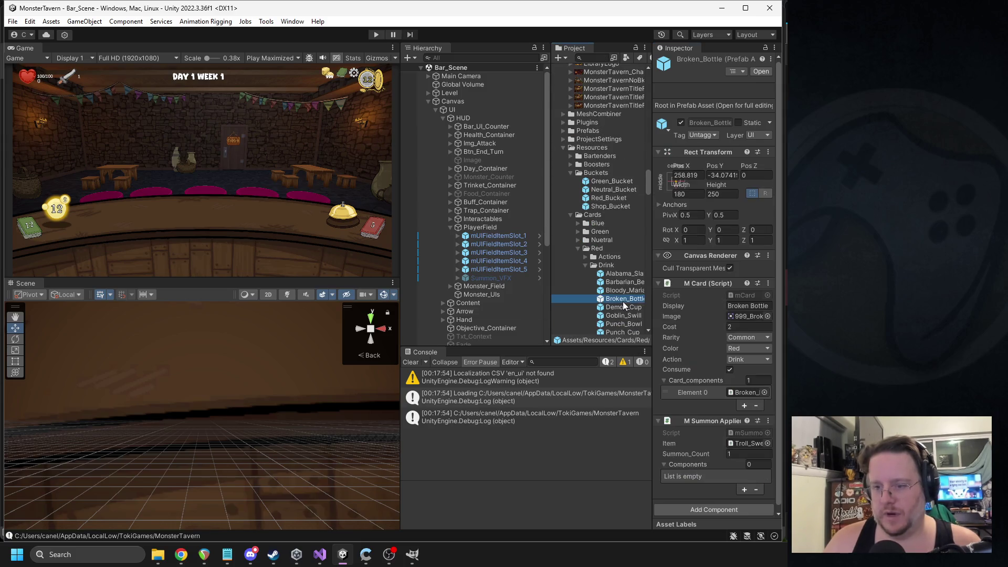
left_click(748, 334)
left_click(742, 344)
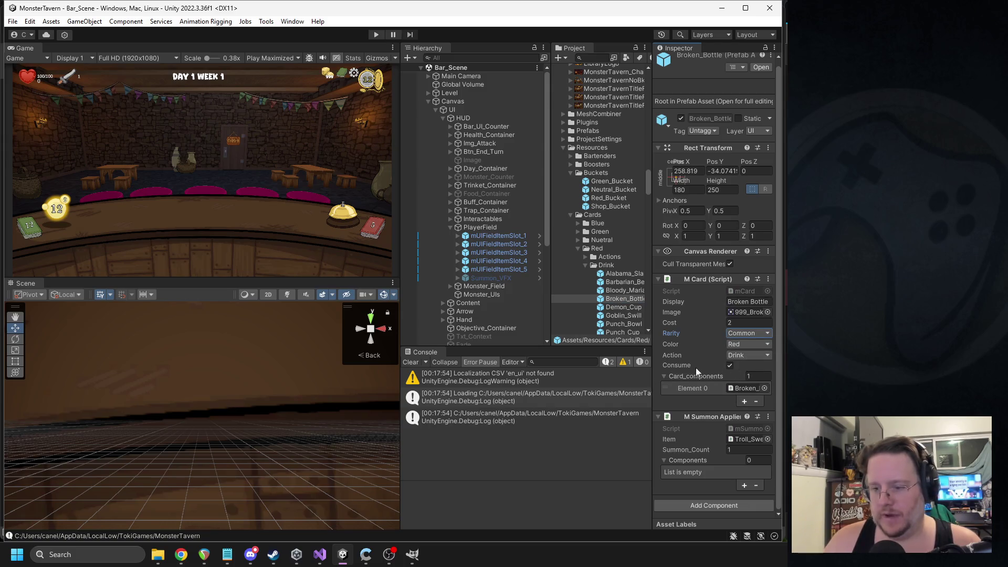
Select the save folder path in the console log entry and open File Explorer
left_click(472, 409)
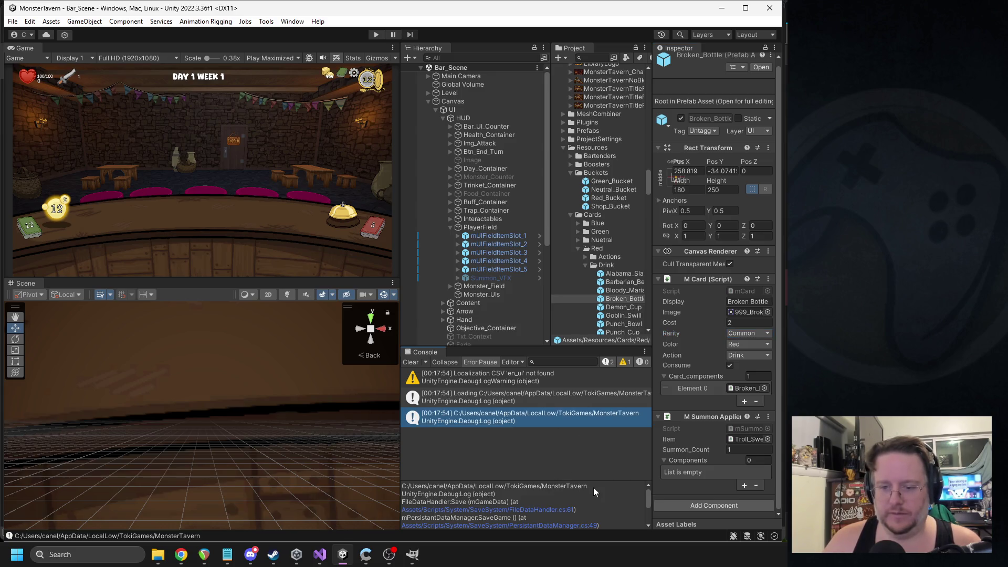
left_click_drag(465, 489, 402, 485)
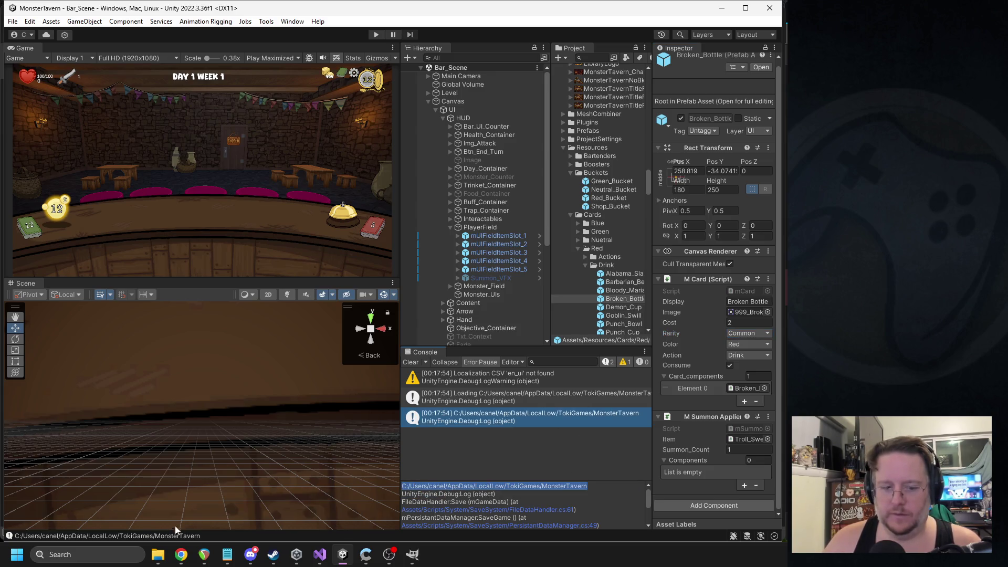
left_click(149, 561)
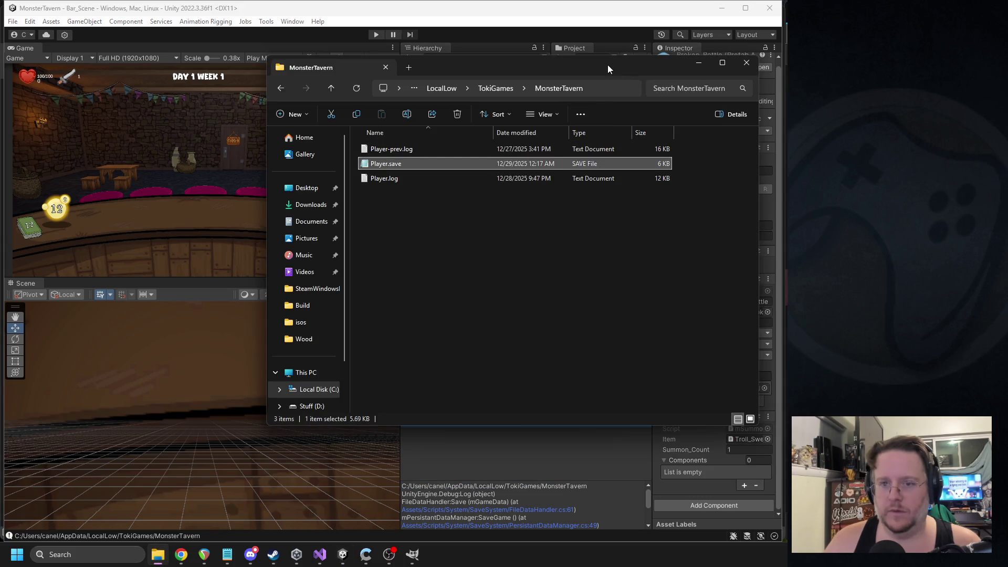
Minimize the MonsterTavern save folder window
left_click(698, 63)
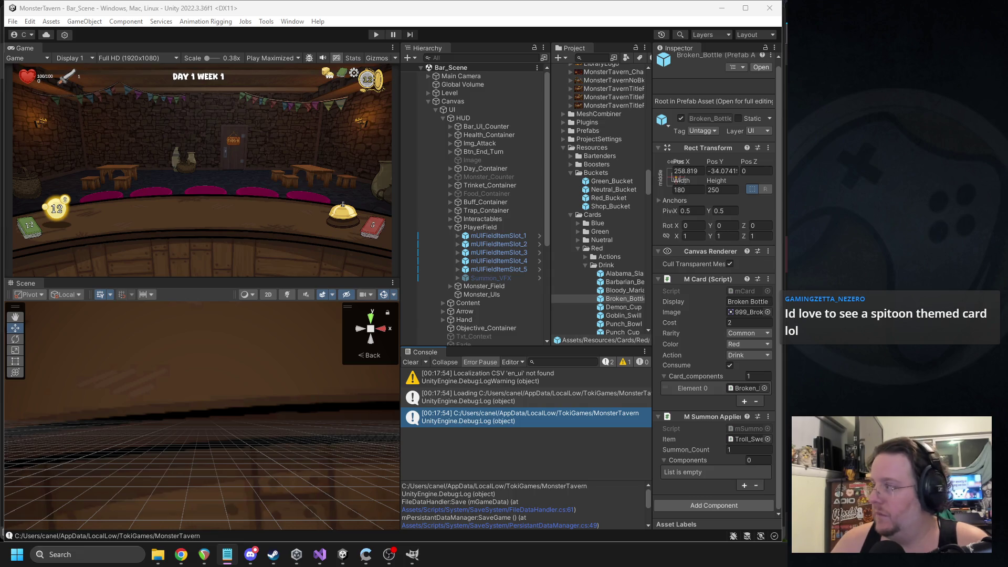
key("alt+Tab")
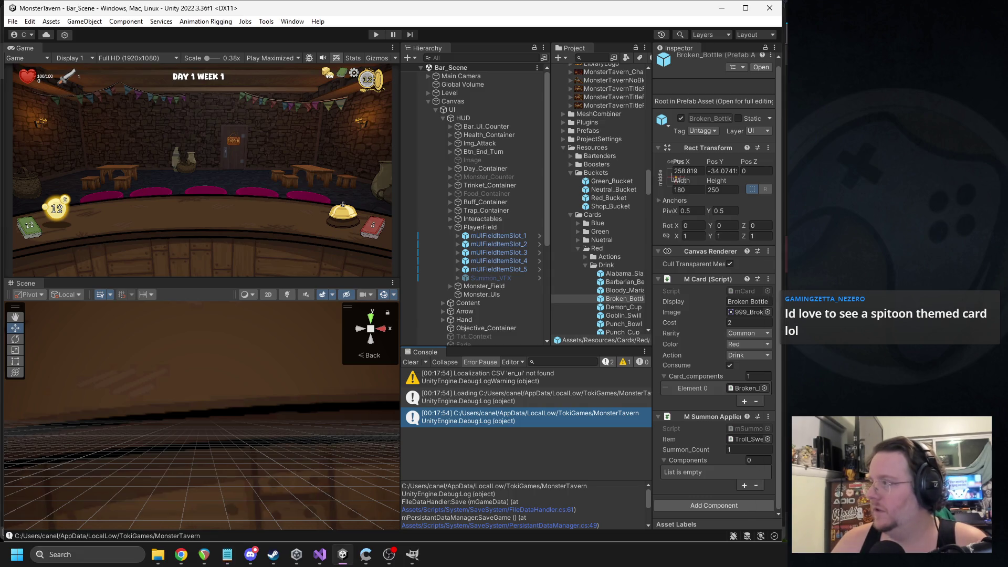
left_click(376, 35)
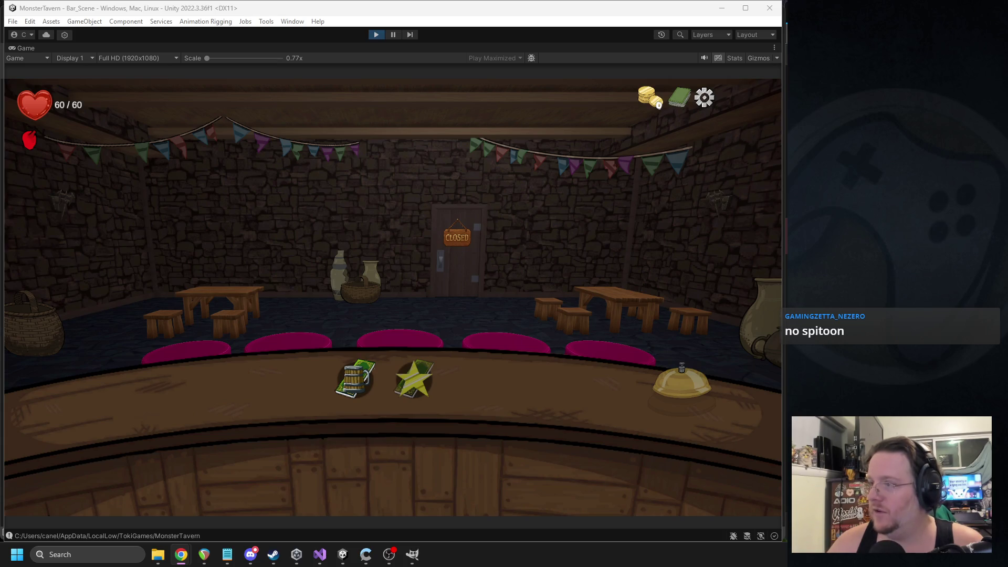
key("alt+Tab")
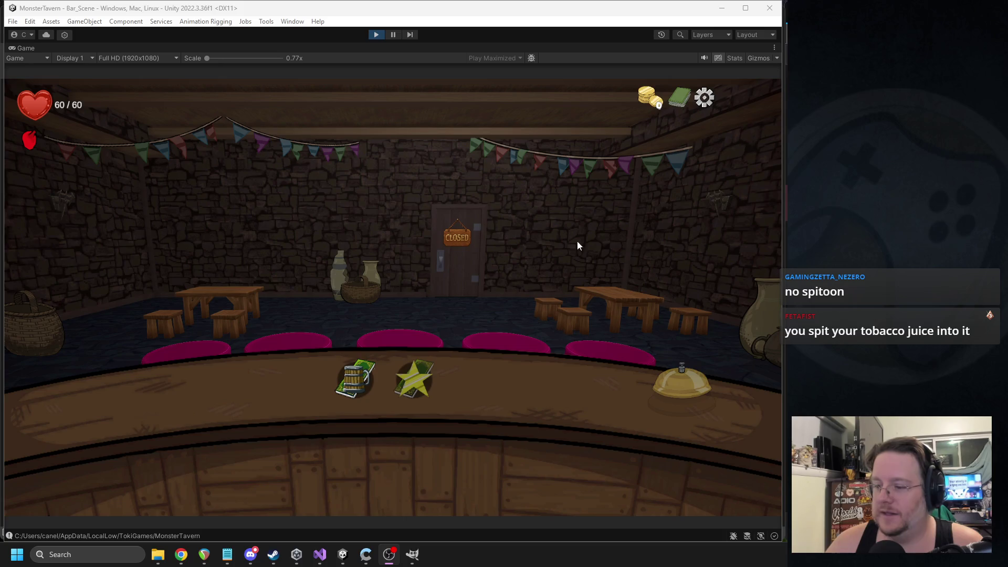
left_click(354, 365)
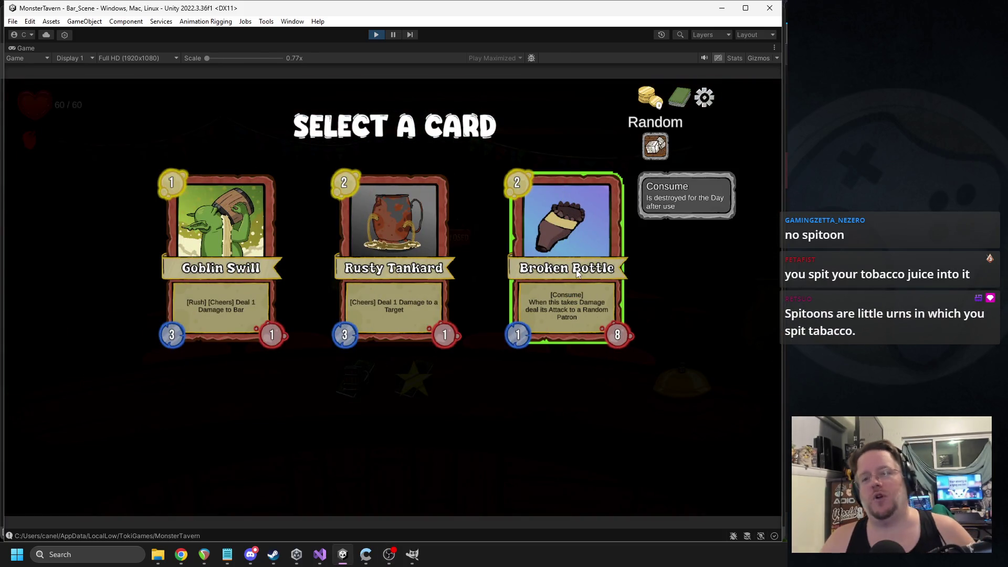
left_click(399, 252)
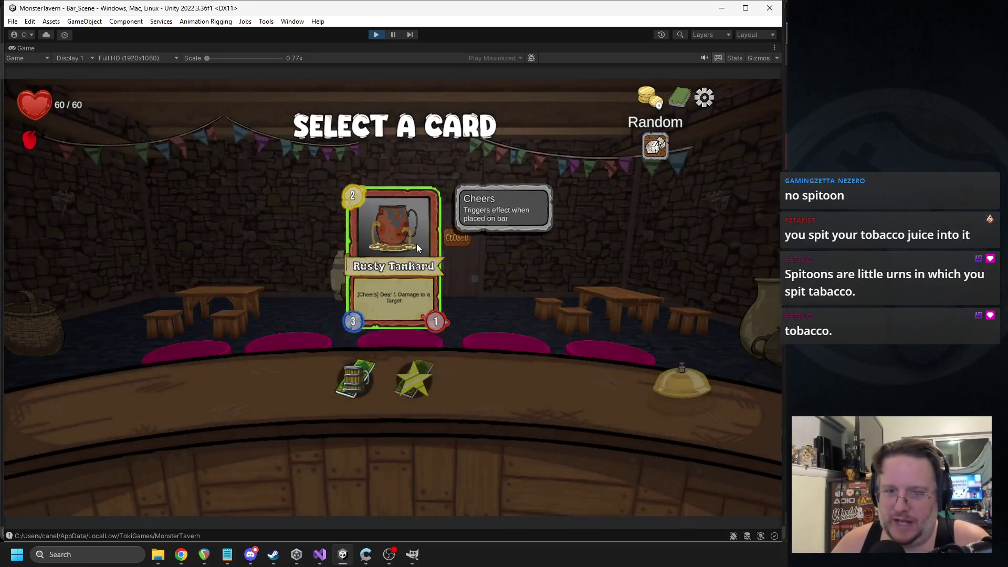
left_click(656, 382)
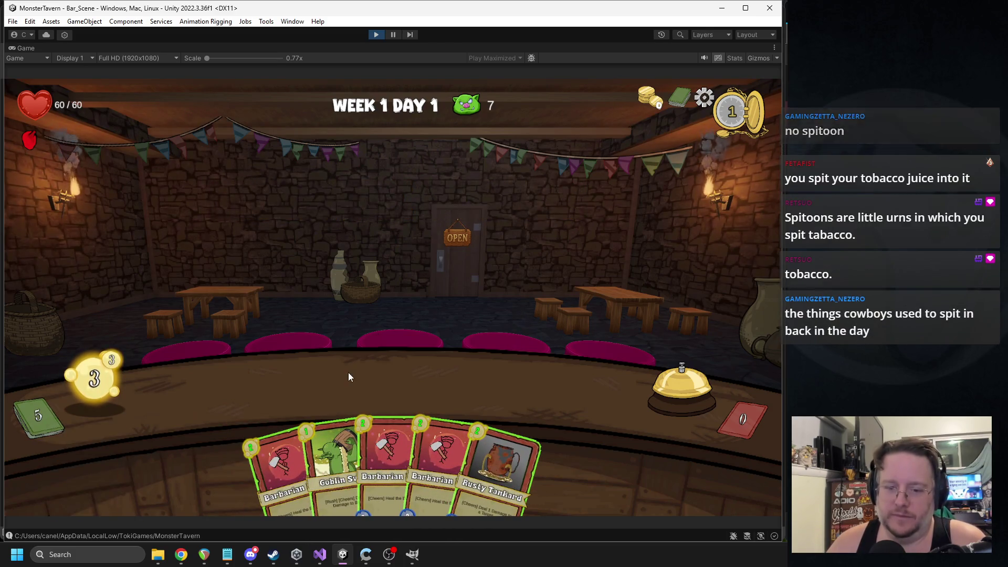
left_click_drag(336, 457, 244, 389)
mouse_move(294, 462)
left_mouse_down()
mouse_move(350, 386)
mouse_move(320, 383)
left_mouse_up()
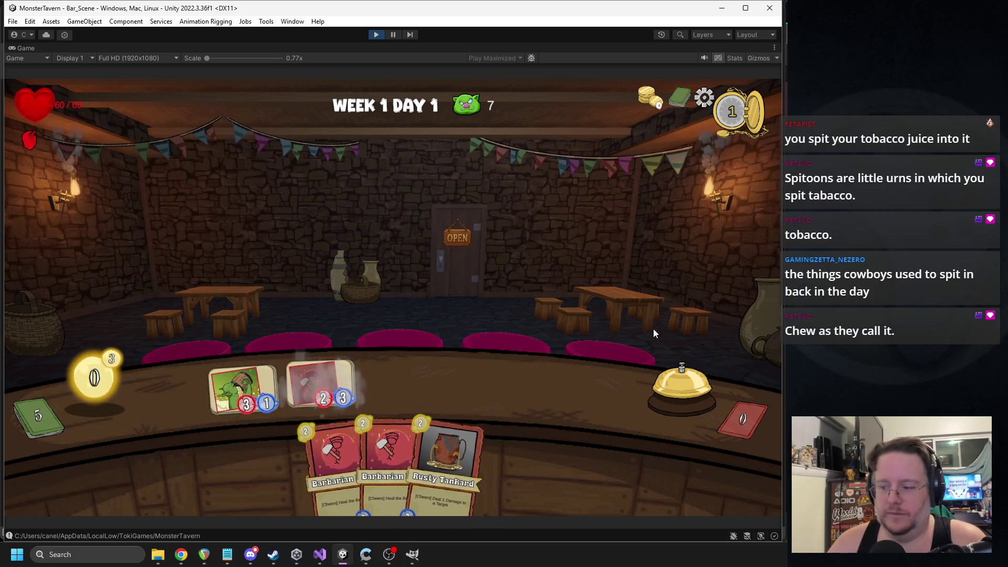
left_click(693, 370)
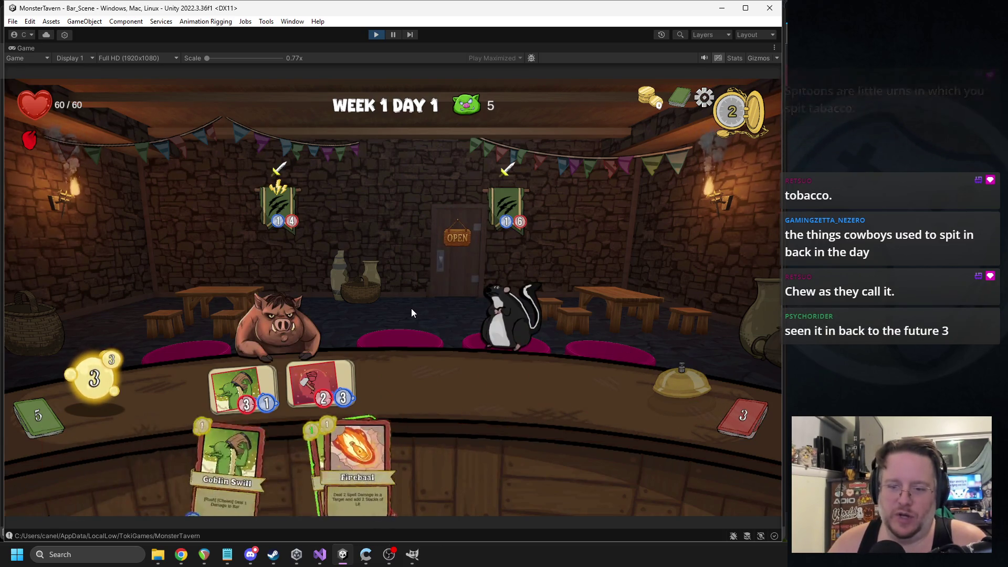
mouse_move(488, 473)
left_mouse_down()
mouse_move(526, 384)
mouse_move(551, 386)
left_mouse_up()
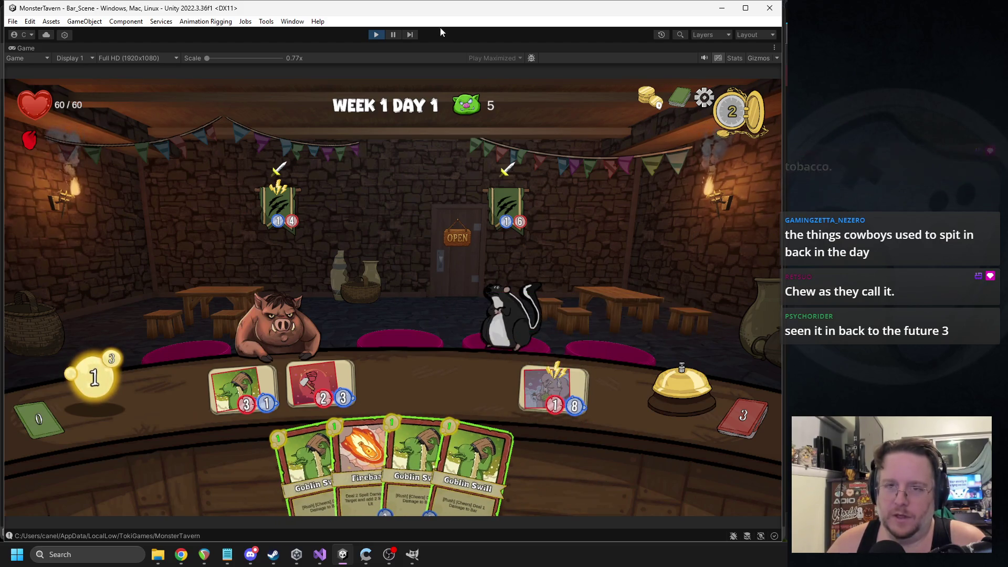
left_click(376, 34)
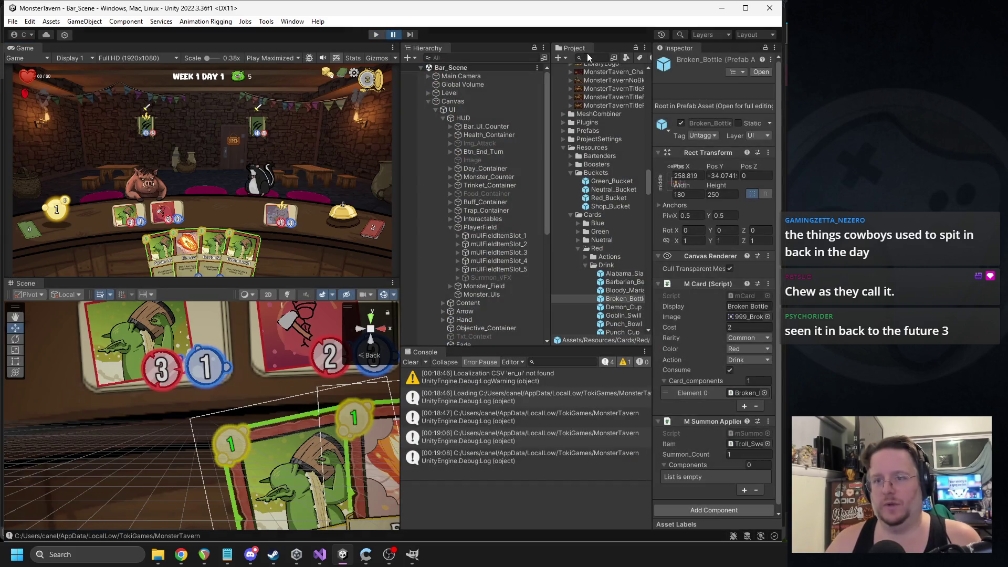
Search 'broken', set Broken_Bottle's summoned Item to the Broken Bottle mug, and start Play
left_click(591, 58)
type("broken")
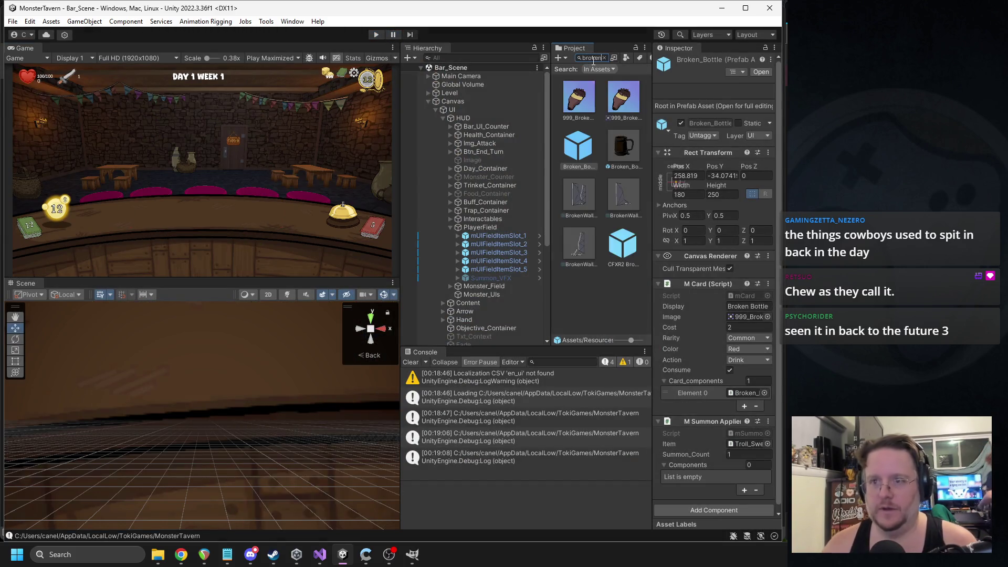
left_click(592, 141)
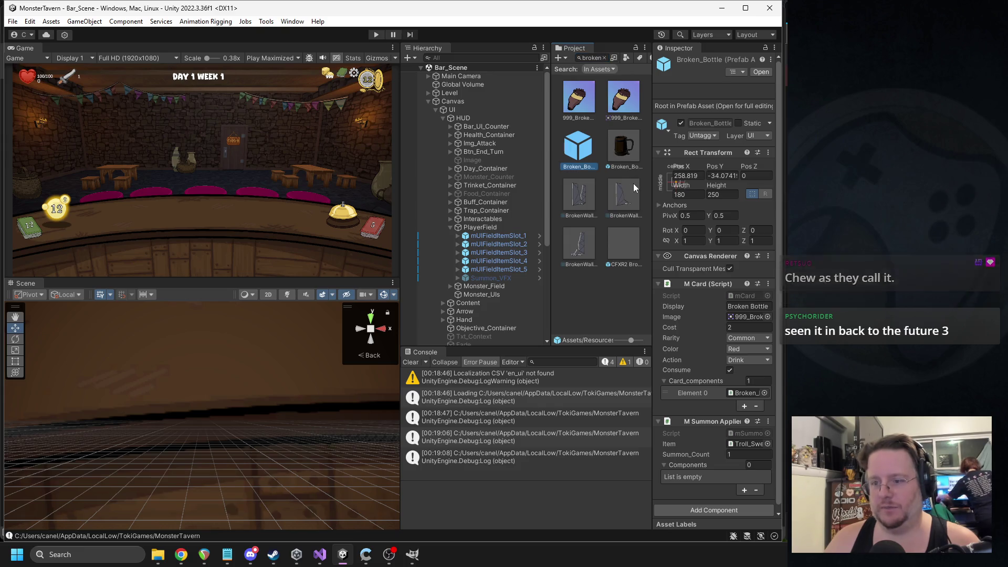
mouse_move(631, 150)
left_mouse_down()
mouse_move(743, 388)
mouse_move(744, 444)
left_mouse_up()
left_click(375, 35)
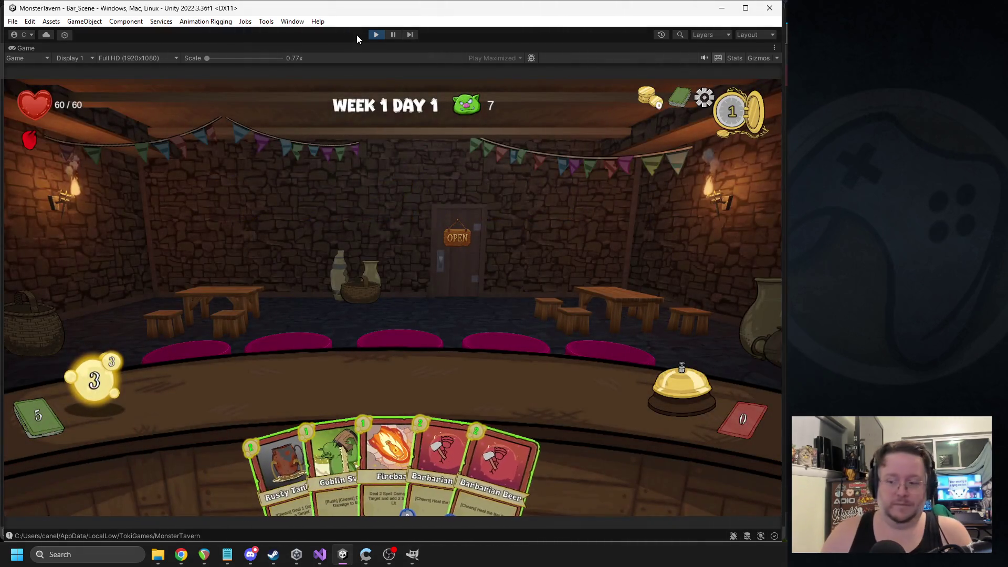
Put Goblin Swill, Barbarian Beer and Broken Bottle on the bar, then serve and attack the skunk
mouse_move(333, 456)
left_mouse_down()
mouse_move(279, 390)
mouse_move(254, 386)
left_mouse_up()
left_click_drag(433, 436, 323, 386)
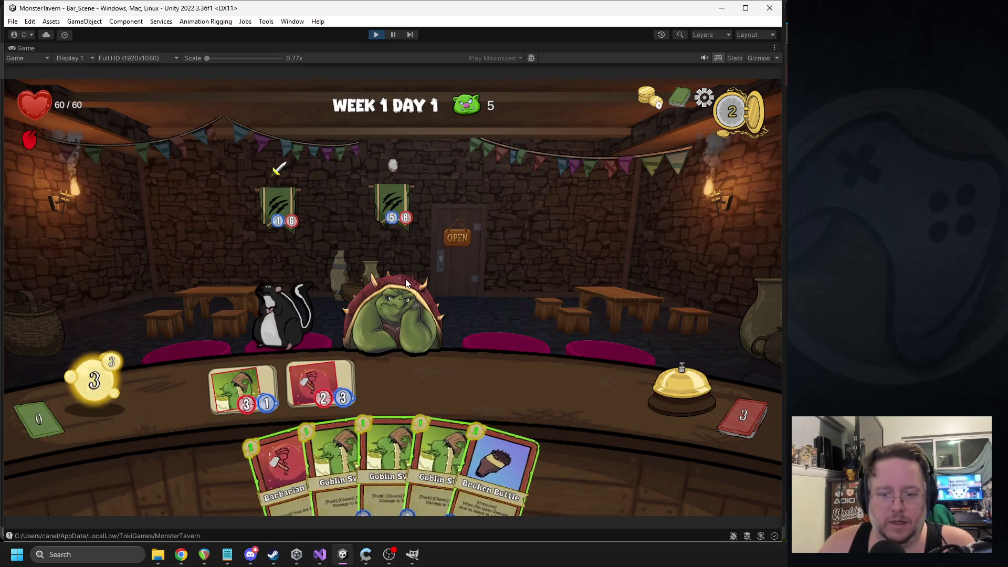
left_click_drag(489, 443, 473, 388)
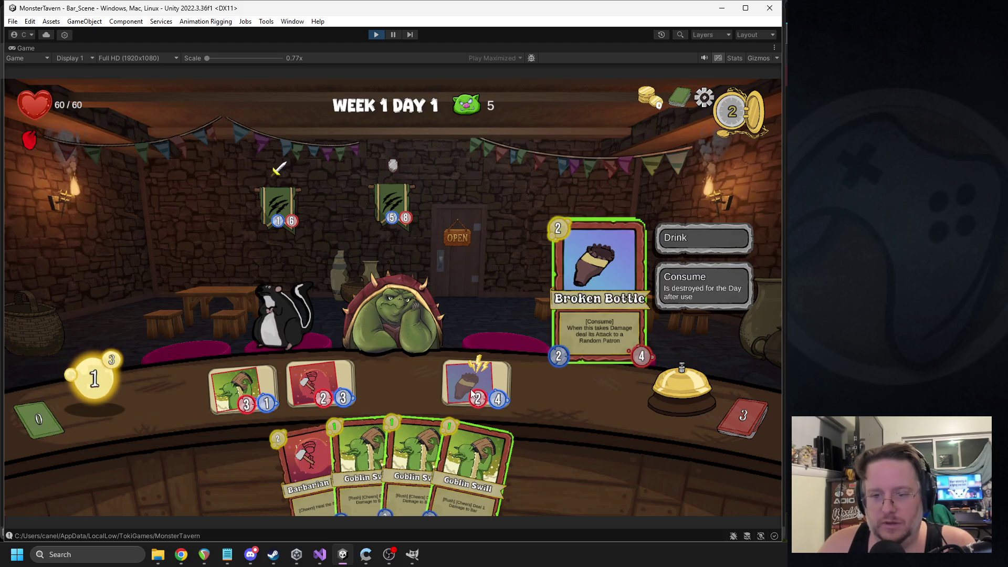
left_click(267, 378)
left_click_drag(296, 335, 286, 315)
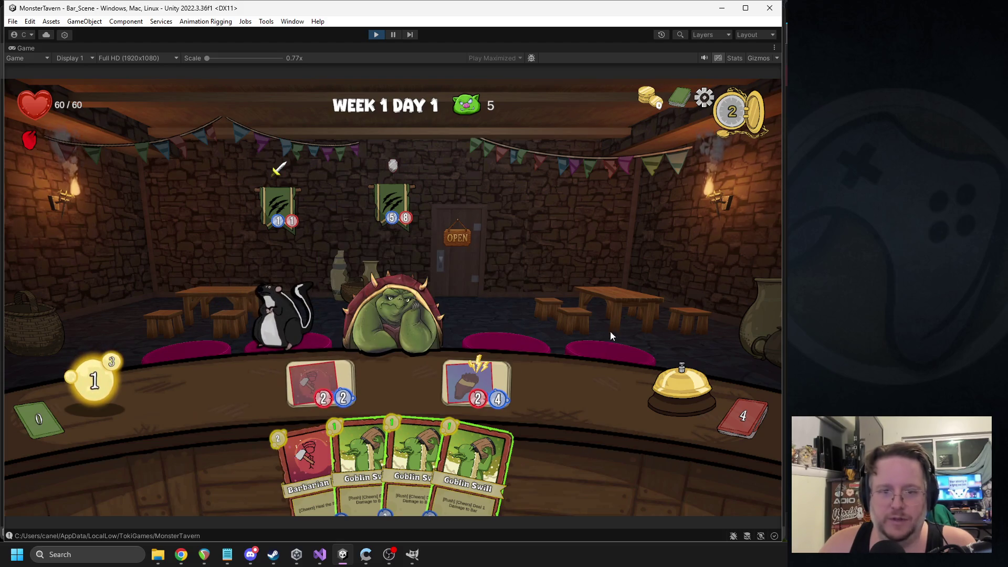
Play another Goblin Swill and Barbarian card onto the bar, then stop the game
mouse_move(467, 472)
left_mouse_down()
mouse_move(273, 381)
mouse_move(247, 383)
left_mouse_up()
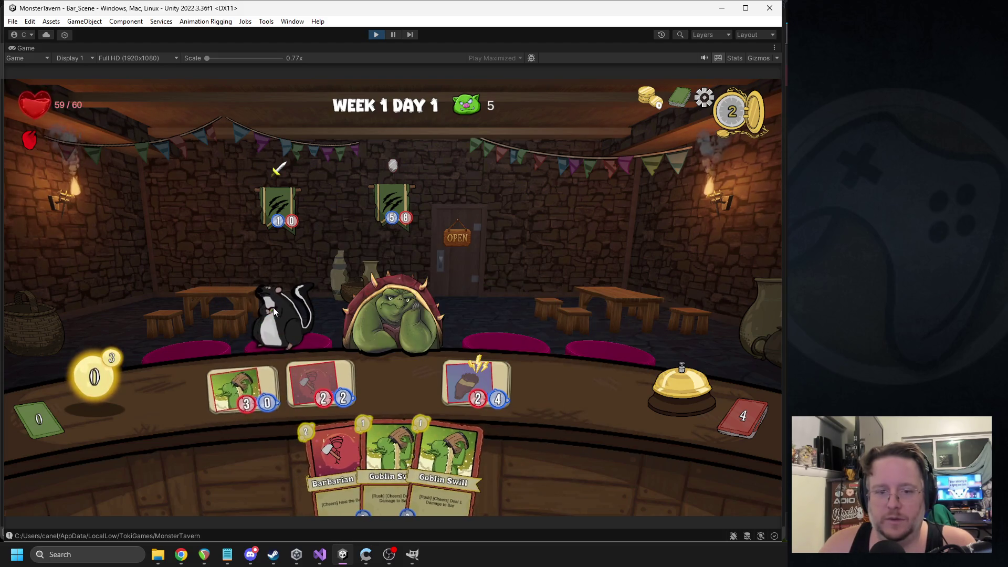
left_click_drag(332, 462, 478, 380)
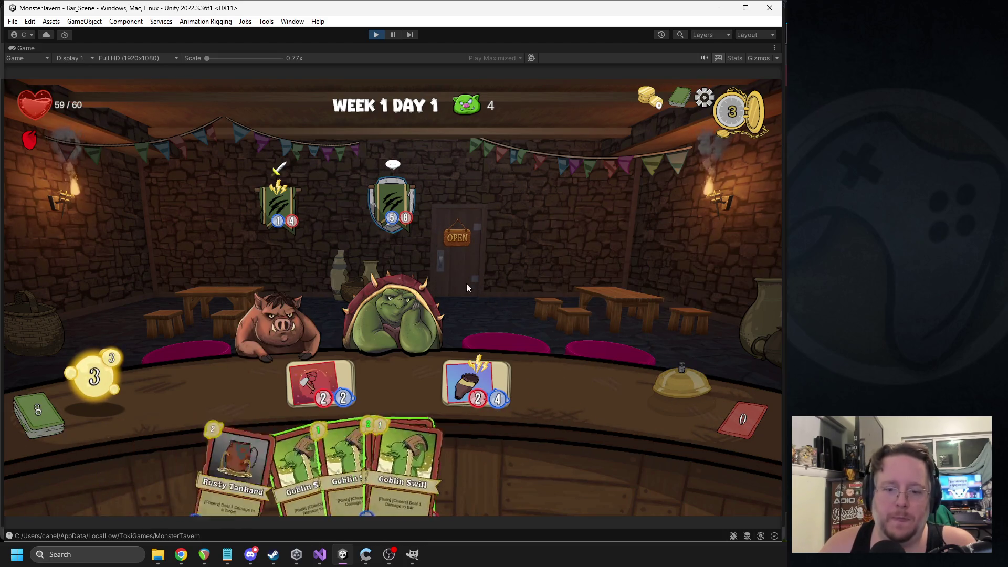
left_click_drag(502, 462, 270, 391)
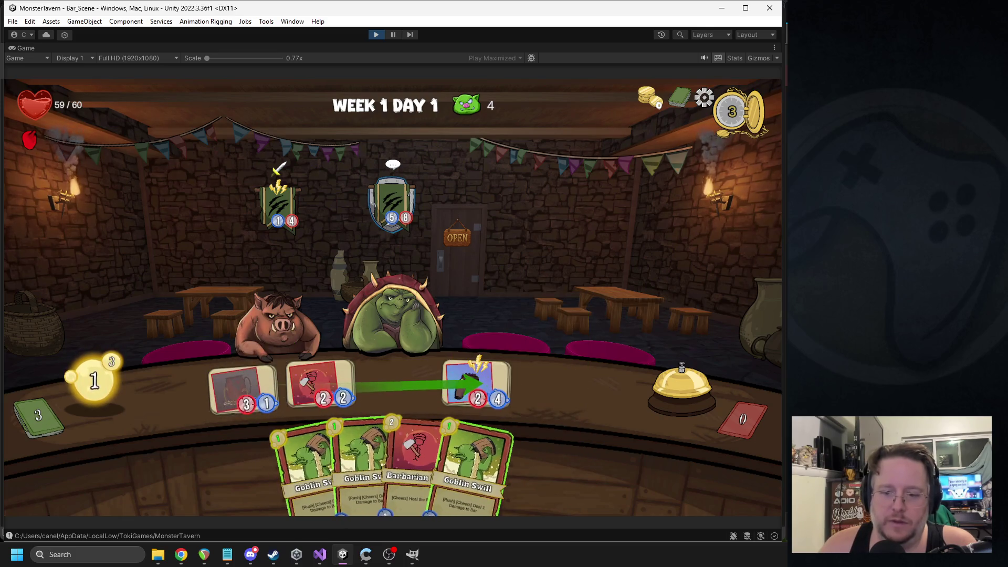
mouse_move(479, 386)
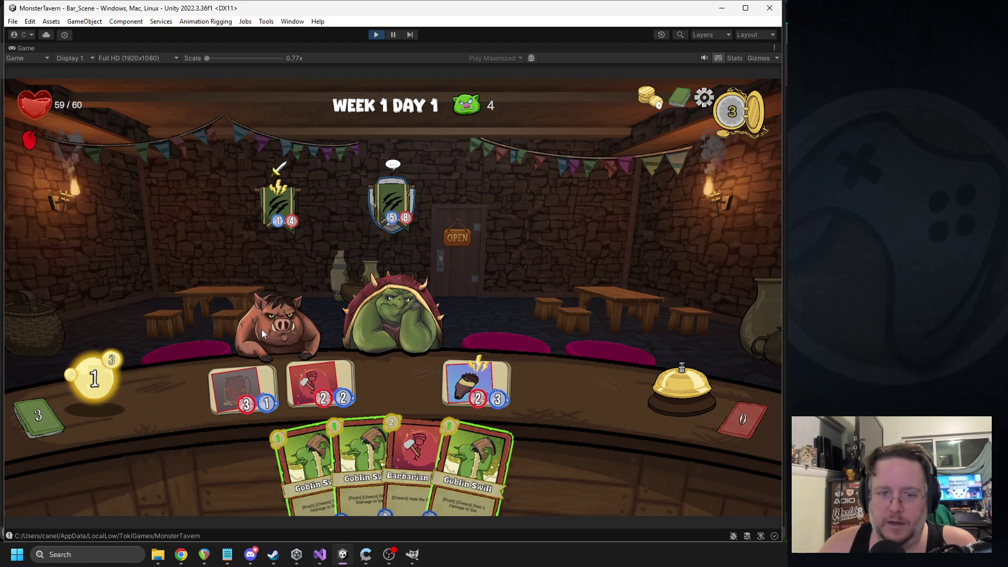
left_click(379, 36)
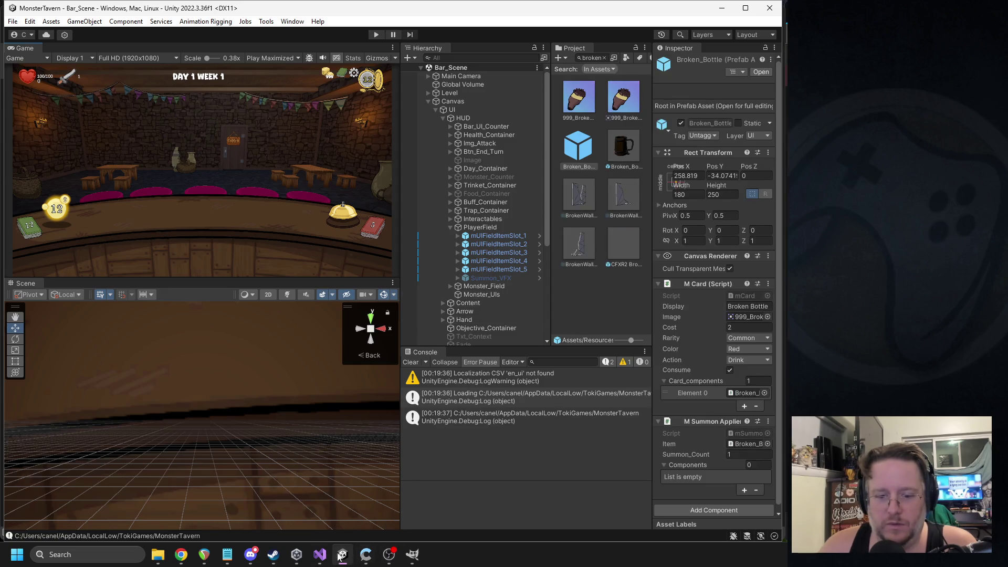
left_click(320, 554)
Add Debug.Log(nVal); below the nVal GetAttack line in ACDamage.cs and save it
key("Escape")
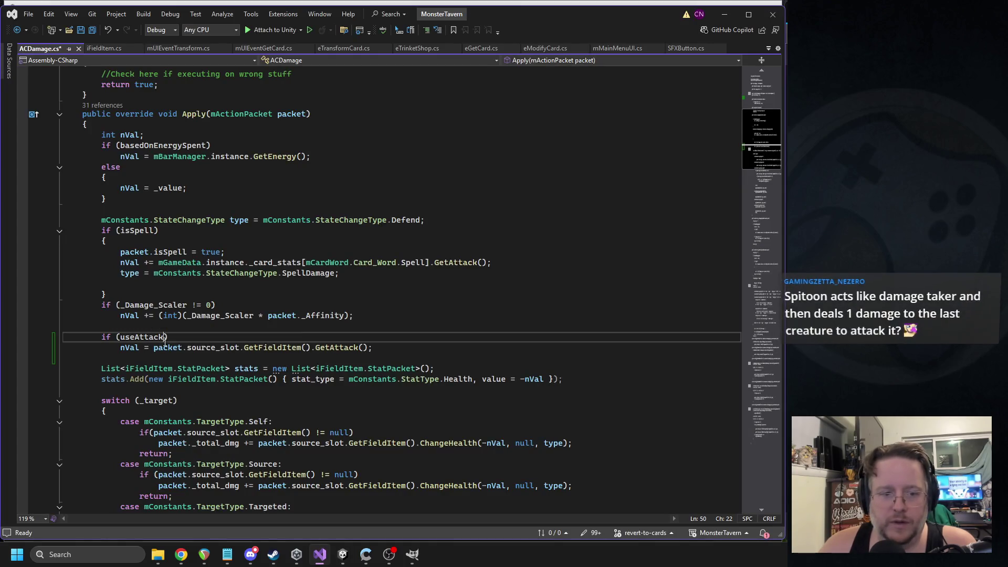
left_click_drag(330, 347, 102, 358)
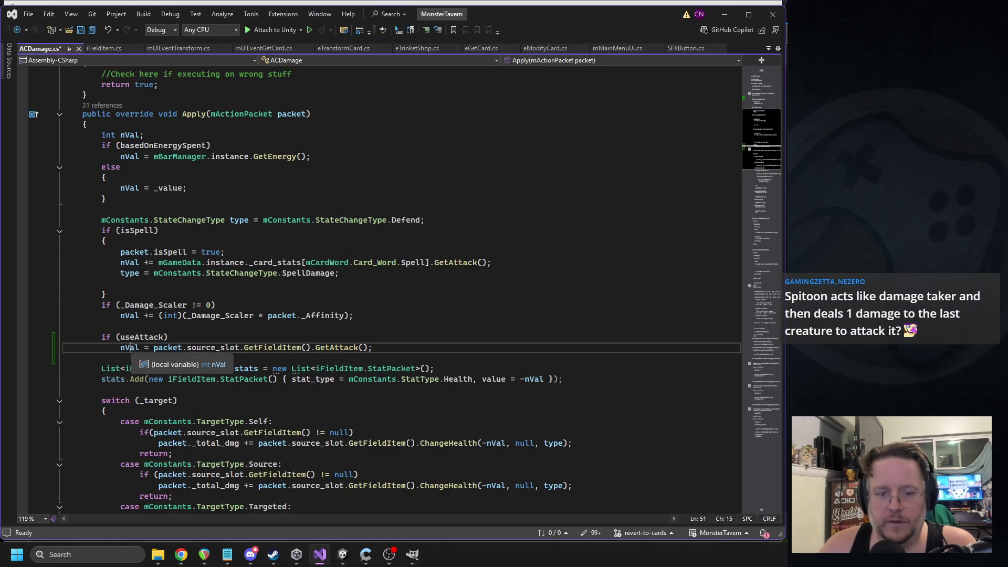
left_click(138, 348)
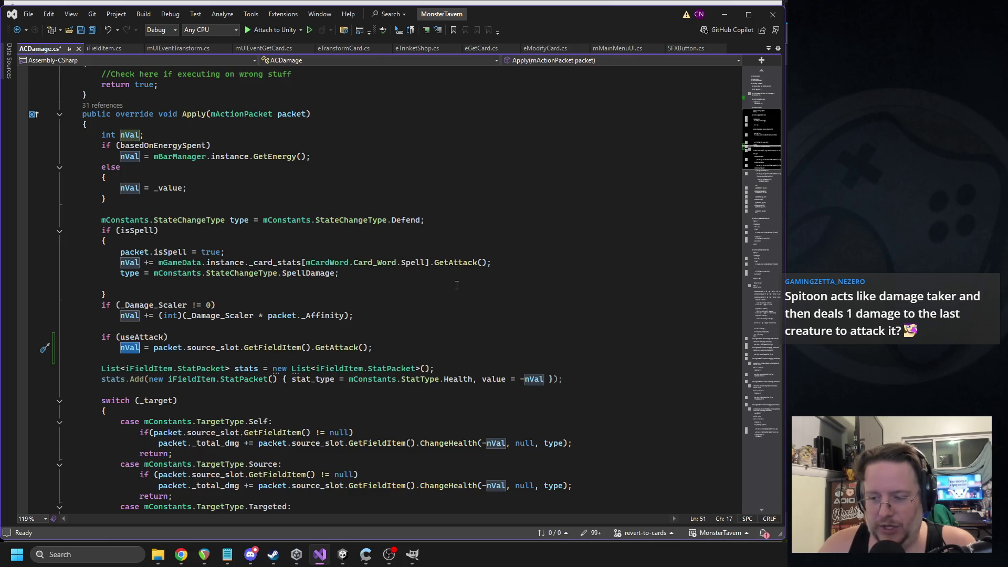
key("End")
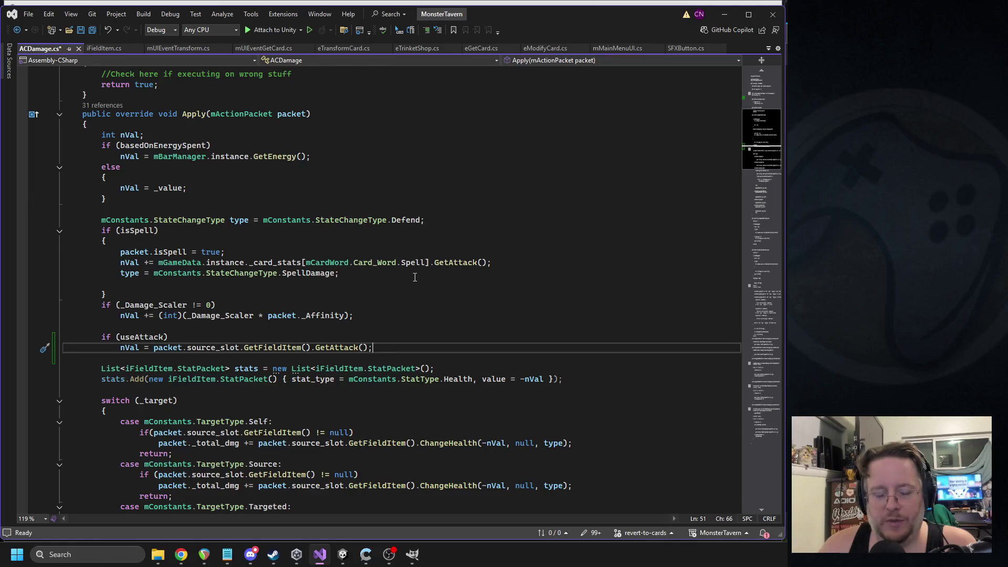
key("Return")
type("Debug")
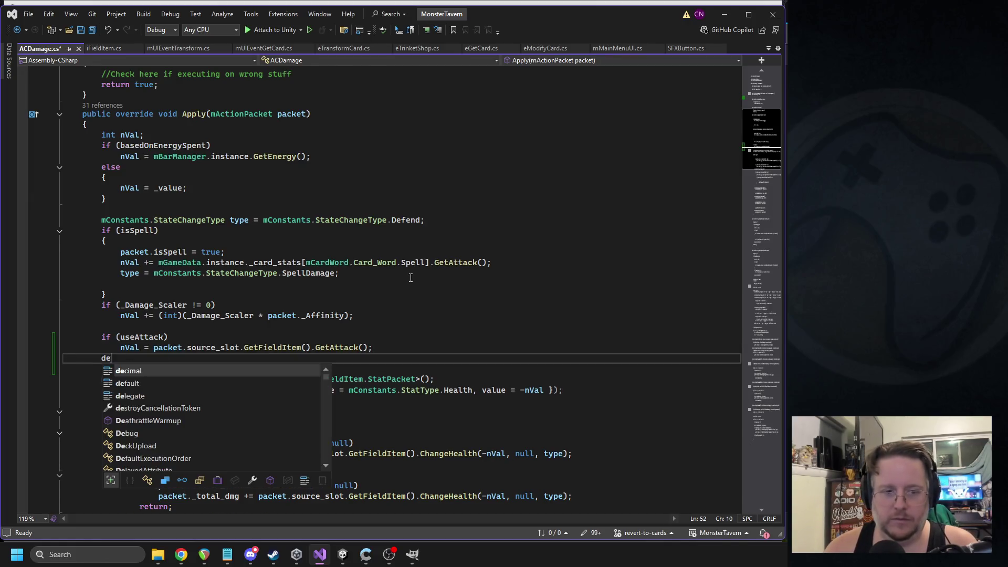
type(".Log(nvla)")
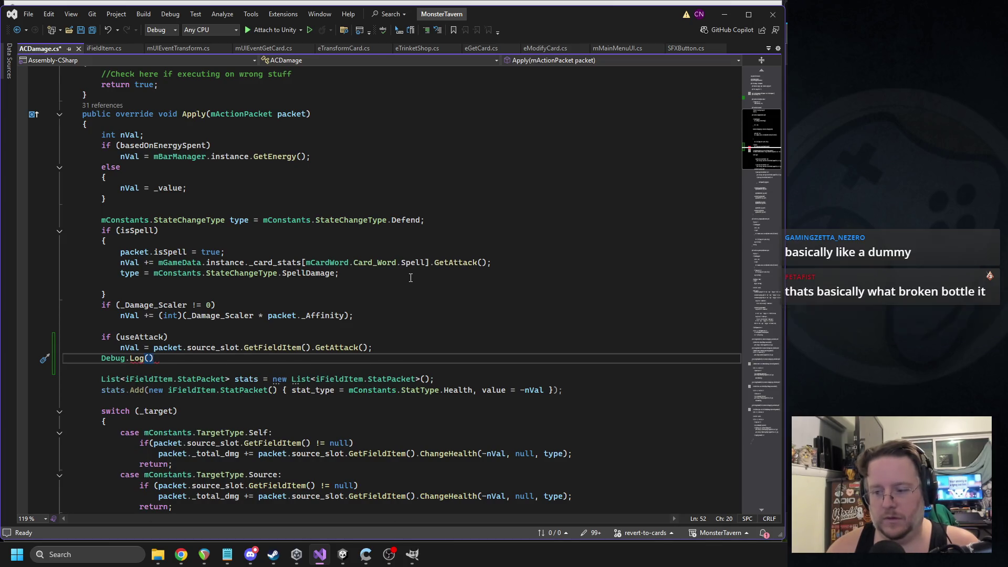
type(";")
key("Left")
key("Left")
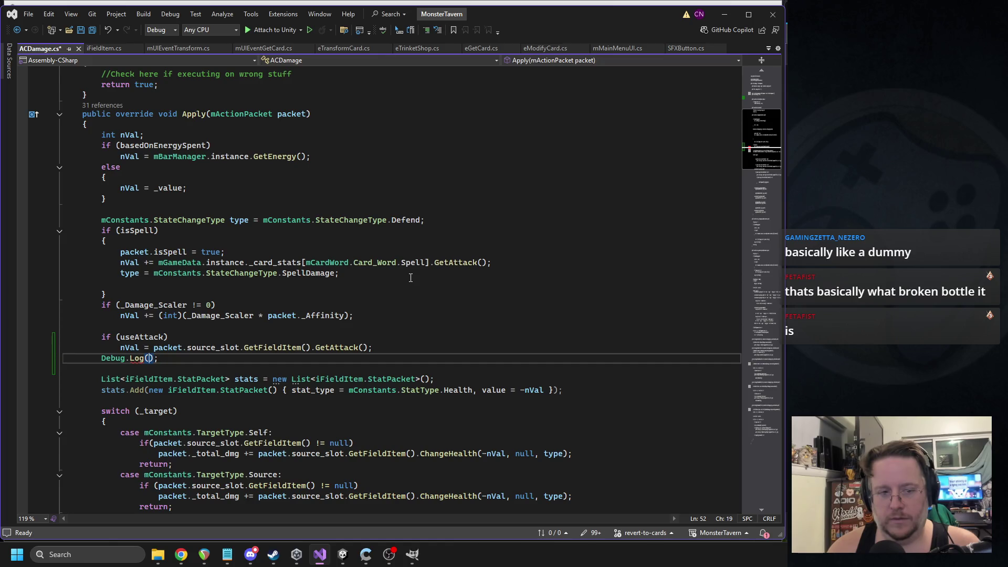
type("nvla")
key("Tab")
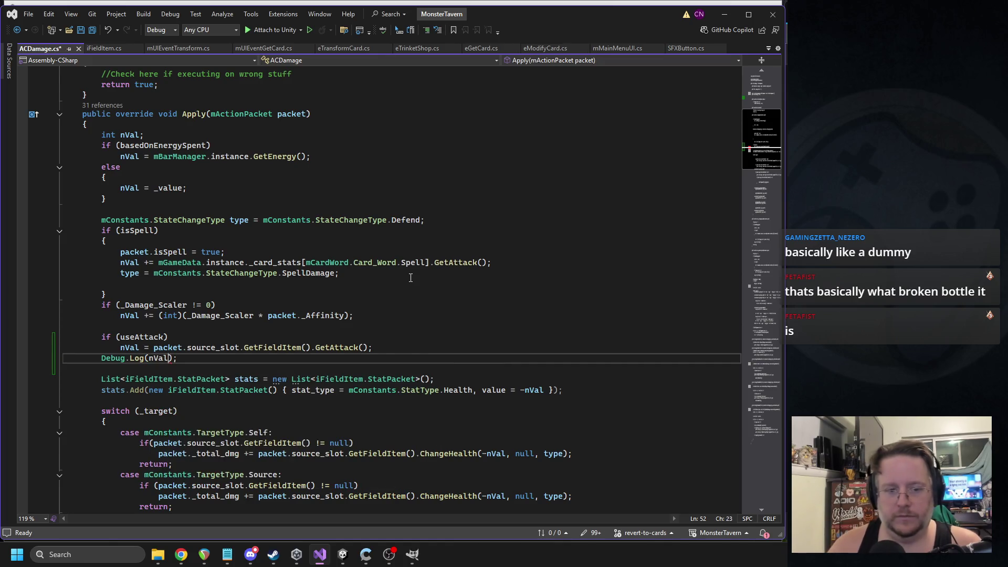
key("ctrl+s")
left_click(344, 555)
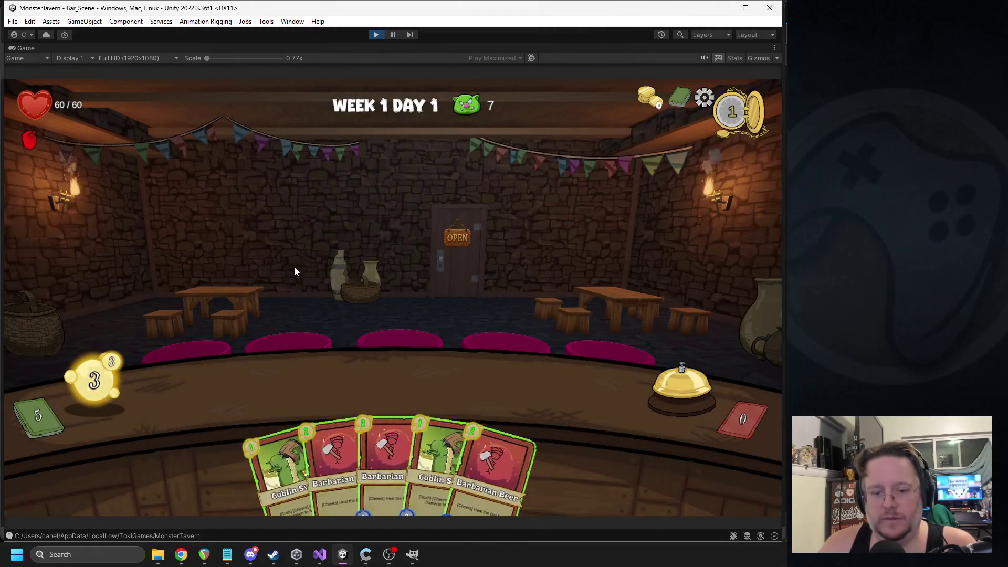
Play Goblin Swill and Broken Bottle against the turtle, stop, and open the logged Debug.Log line
mouse_move(278, 467)
left_mouse_down()
mouse_move(249, 370)
mouse_move(249, 383)
left_mouse_up()
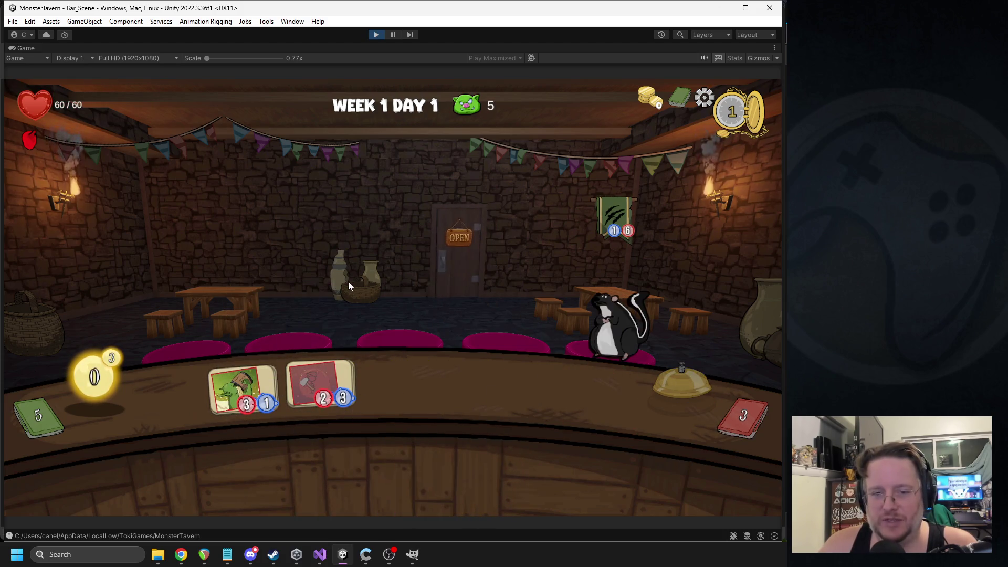
mouse_move(273, 472)
left_mouse_down()
mouse_move(508, 380)
mouse_move(542, 376)
left_mouse_up()
mouse_move(333, 462)
left_mouse_down()
mouse_move(533, 373)
mouse_move(541, 382)
left_mouse_up()
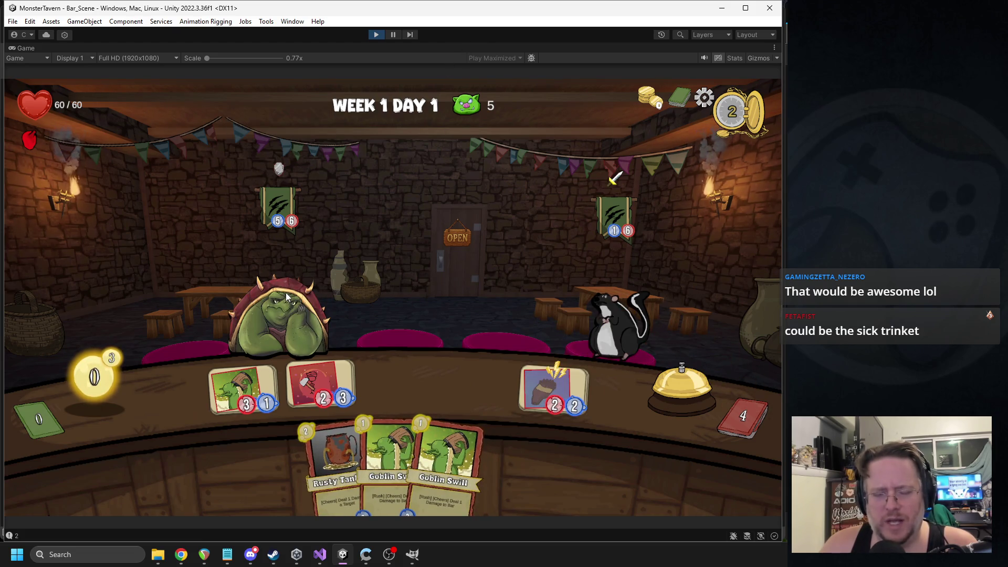
mouse_move(284, 212)
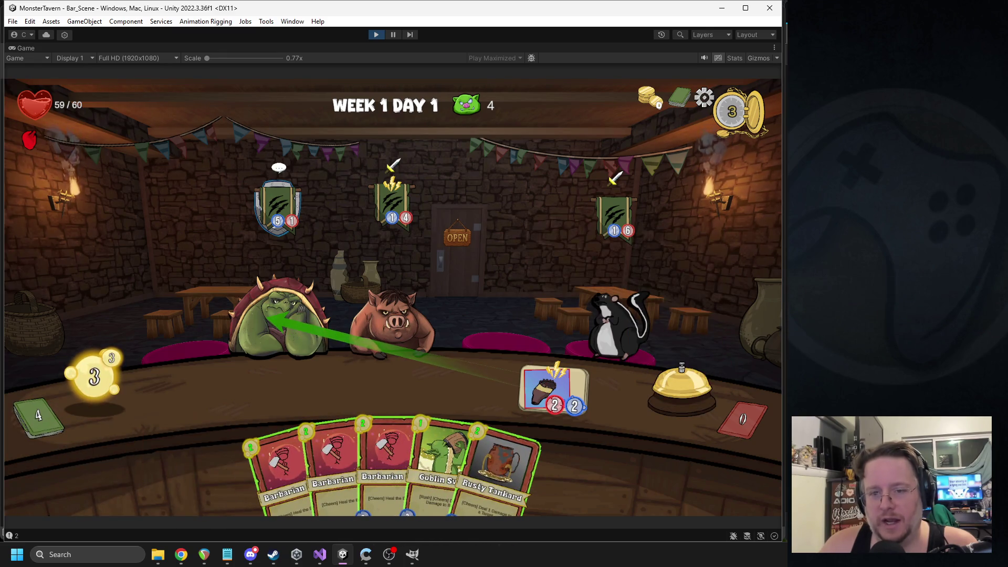
left_click(265, 317)
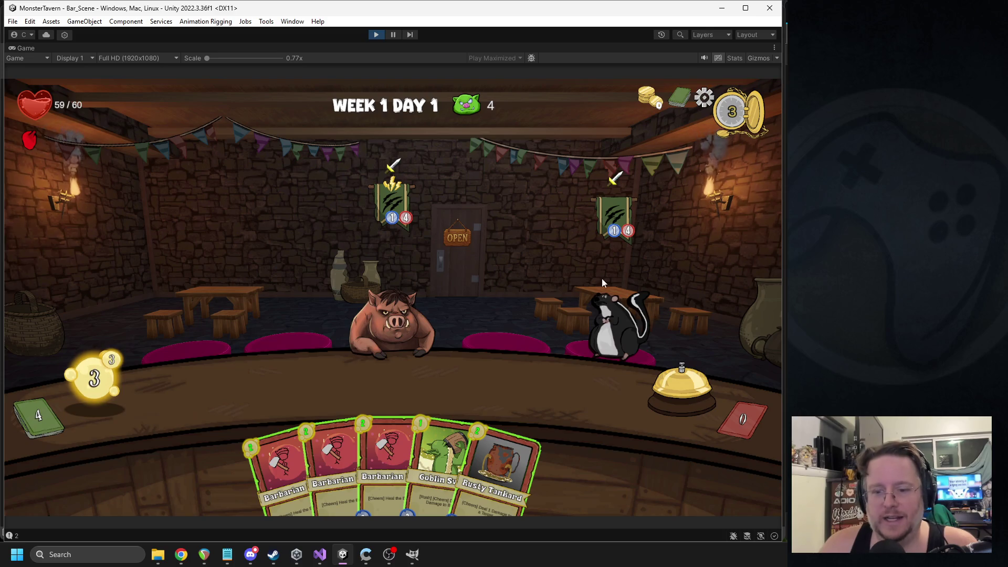
left_click(376, 35)
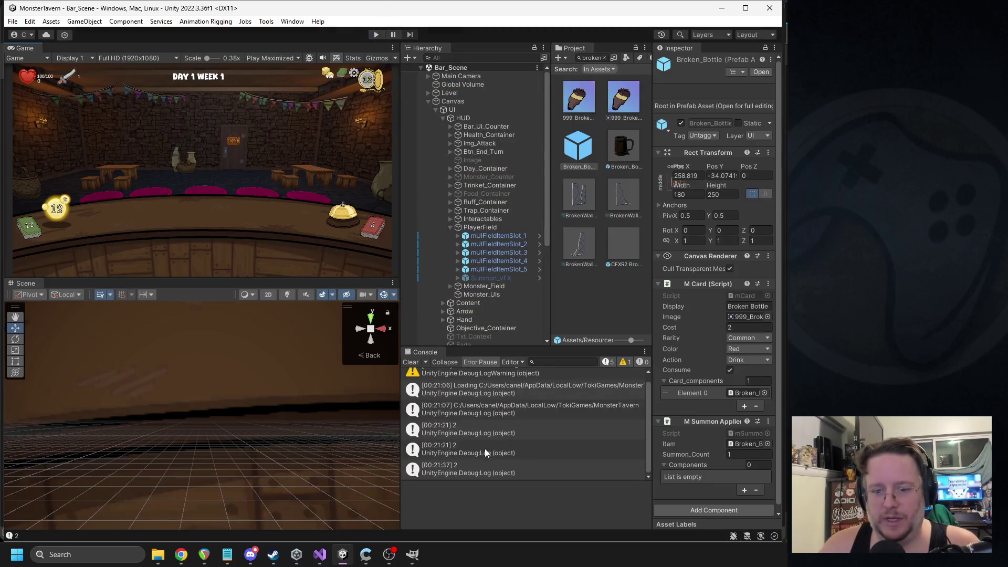
double_click(484, 448)
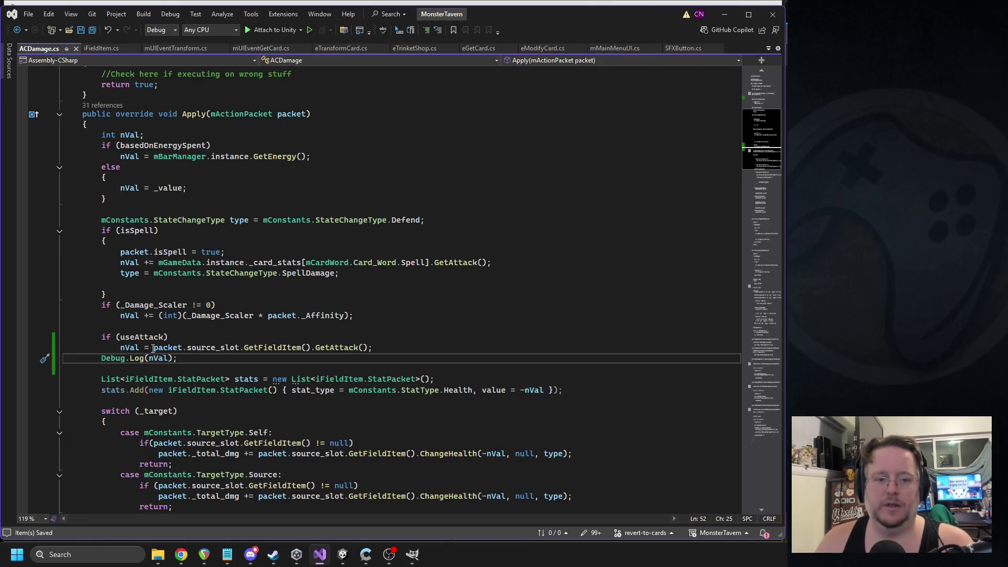
Remove the Debug.Log(nVal) line from ACDamage.cs and go back to Unity
key("ctrl+z")
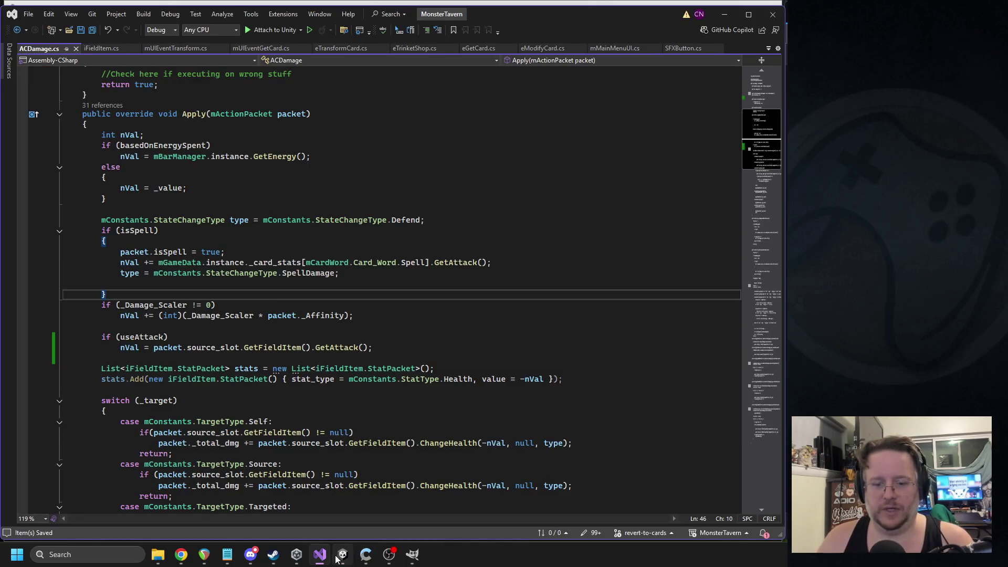
left_click(343, 554)
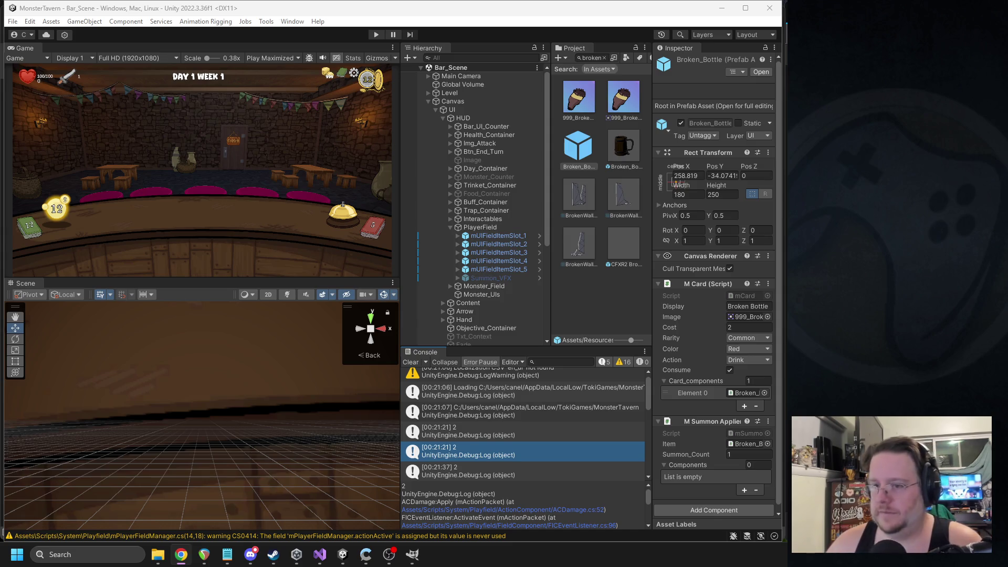
Duplicate the Broken_Bottle card prefab and rename the copy Cinder_Swig
left_click(604, 57)
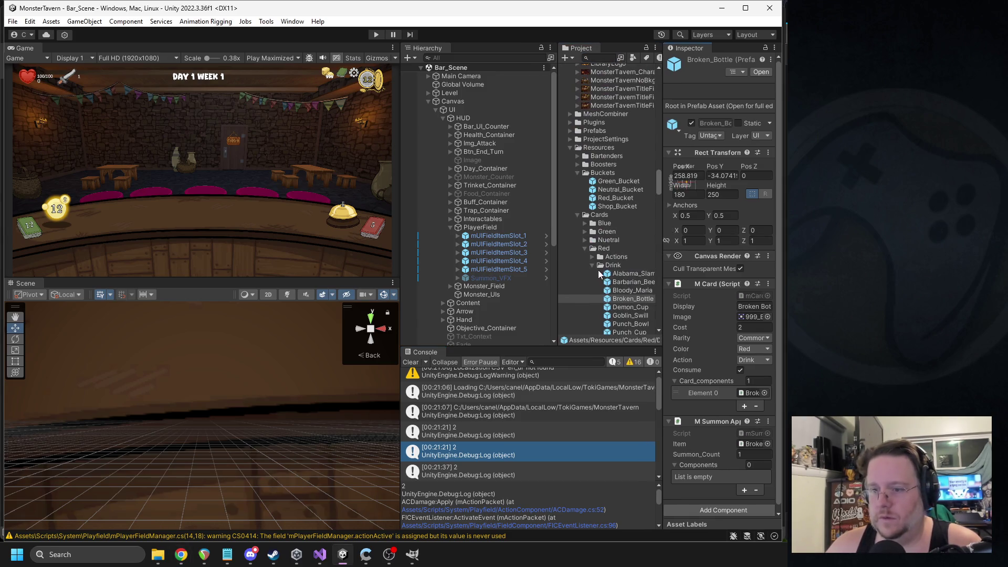
left_click(633, 300)
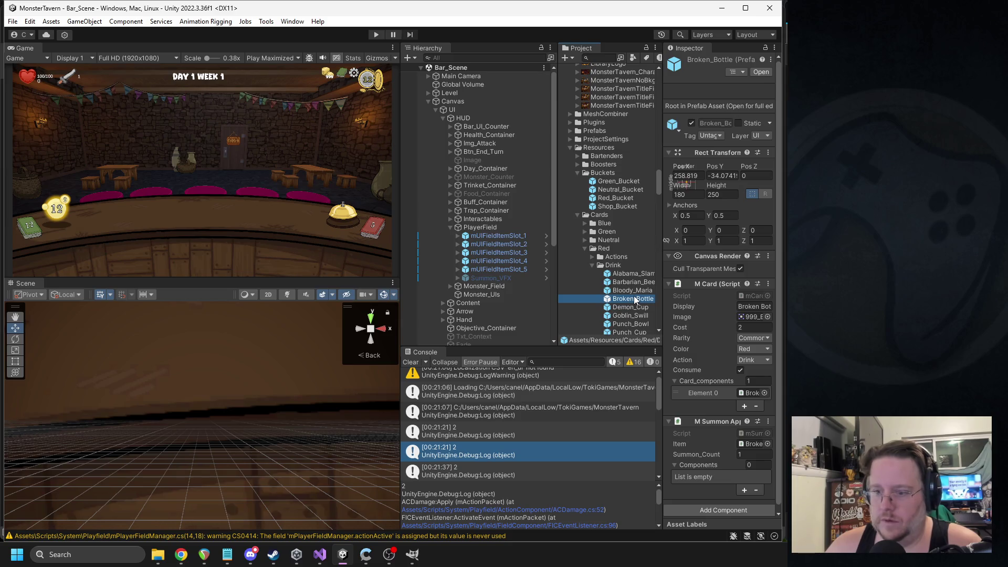
key("ctrl+d")
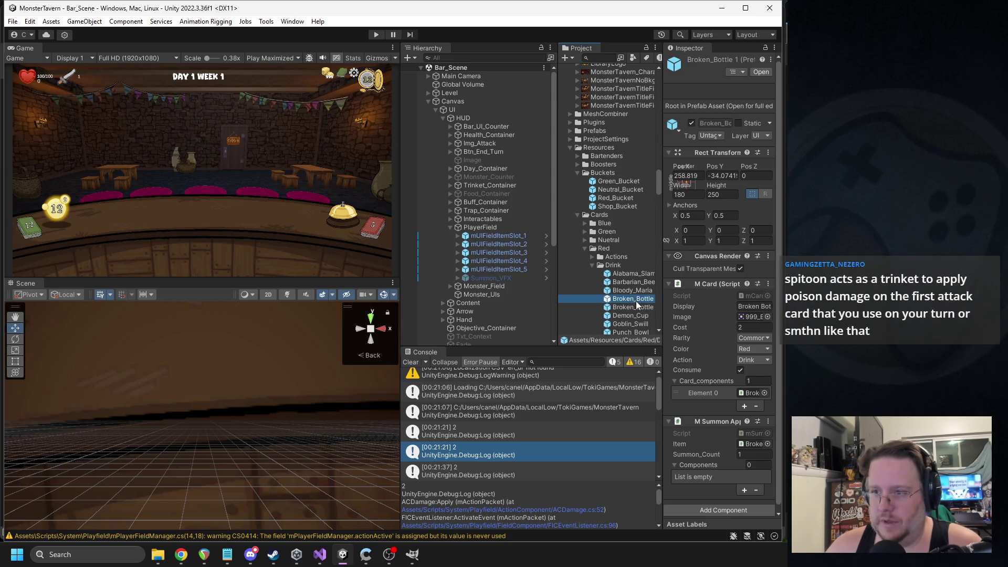
left_click(635, 301)
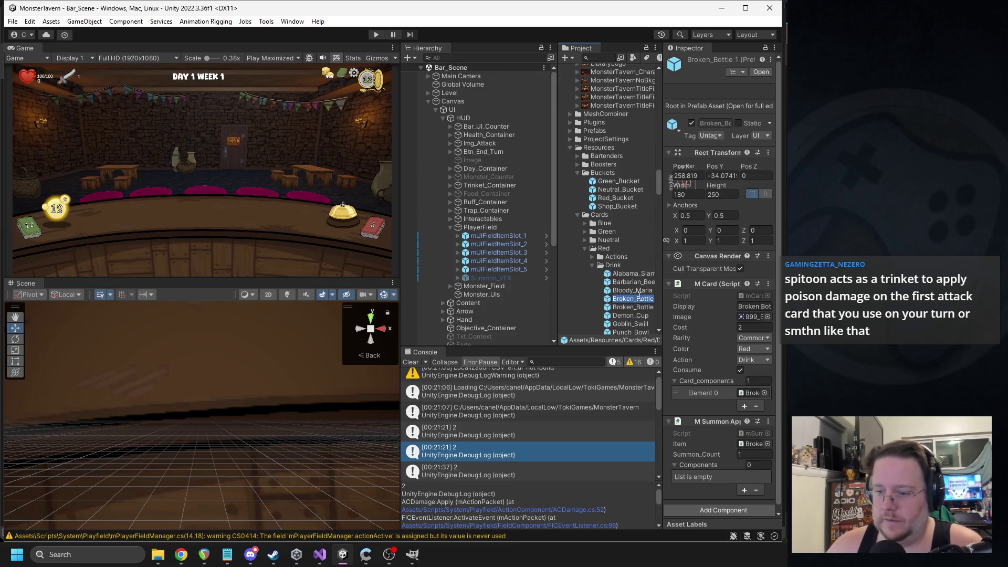
type("Cinder_Swig")
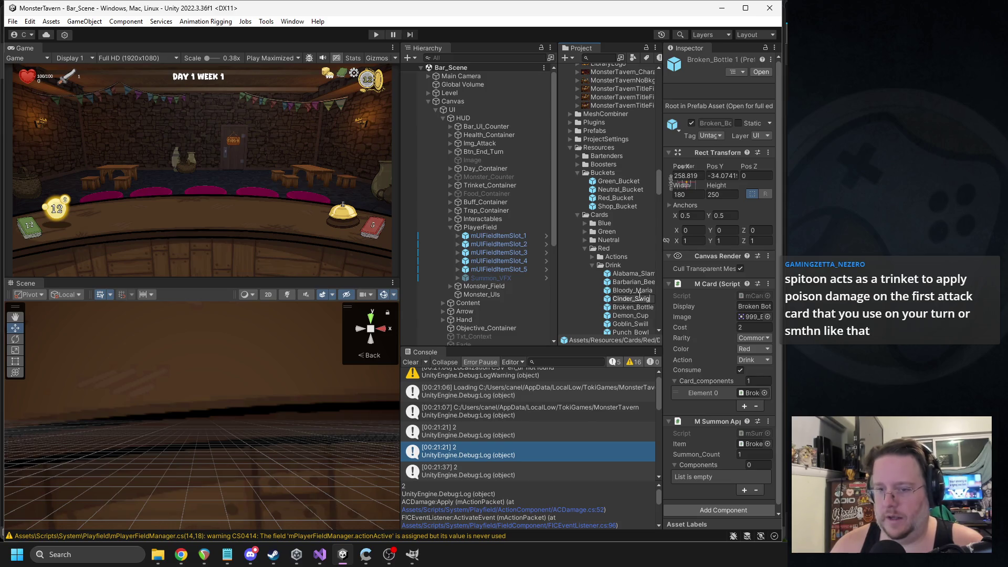
key("ctrl+a")
key("ctrl+c")
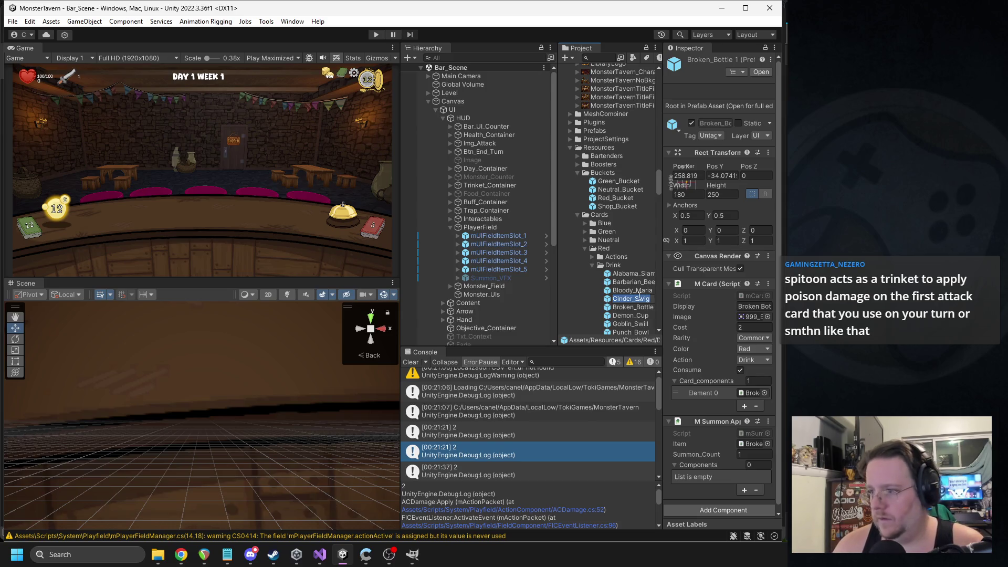
key("Return")
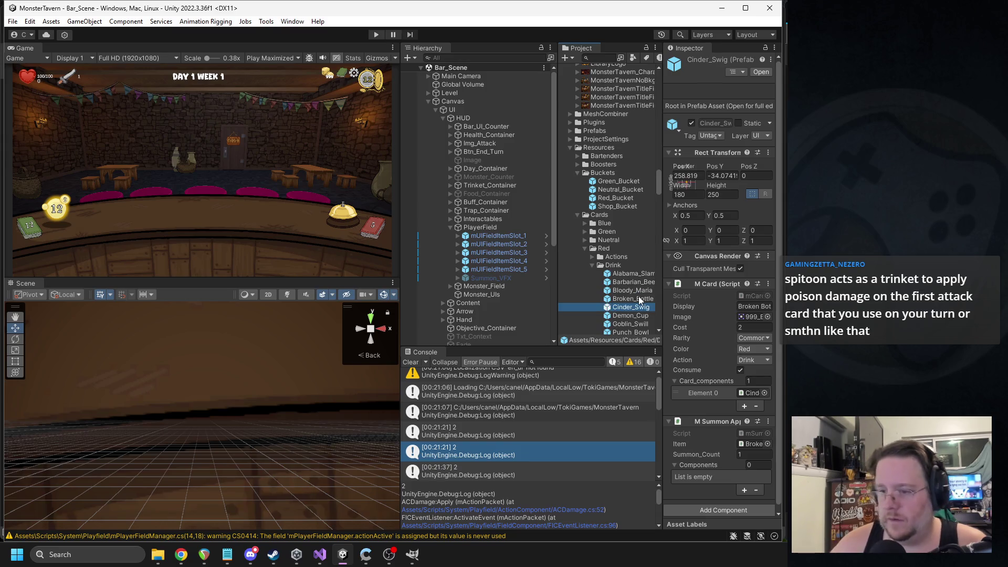
Paste Cinder_Swig into the card's Display name field in the Inspector
left_click_drag(659, 253, 628, 253)
left_click(734, 306)
key("ctrl+v")
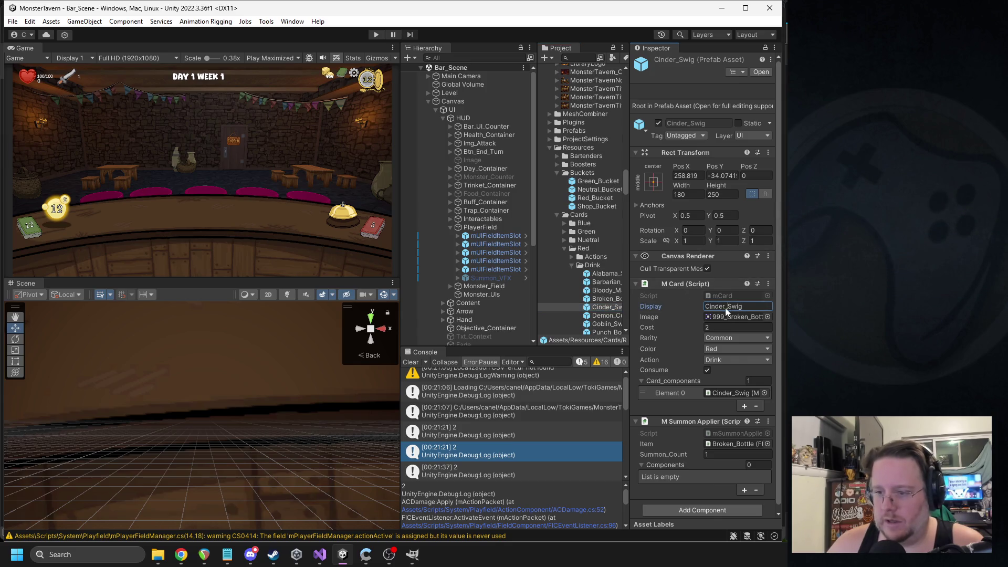
Set the Cinder Swig card's cost to 1
left_click(728, 319)
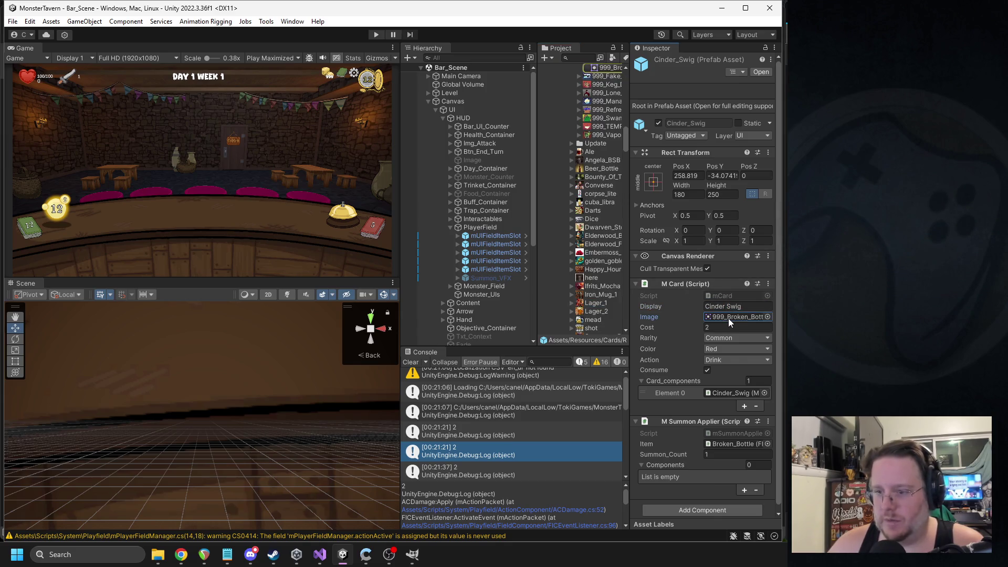
left_click(721, 326)
type("1")
scroll(609, 158, "up", 3)
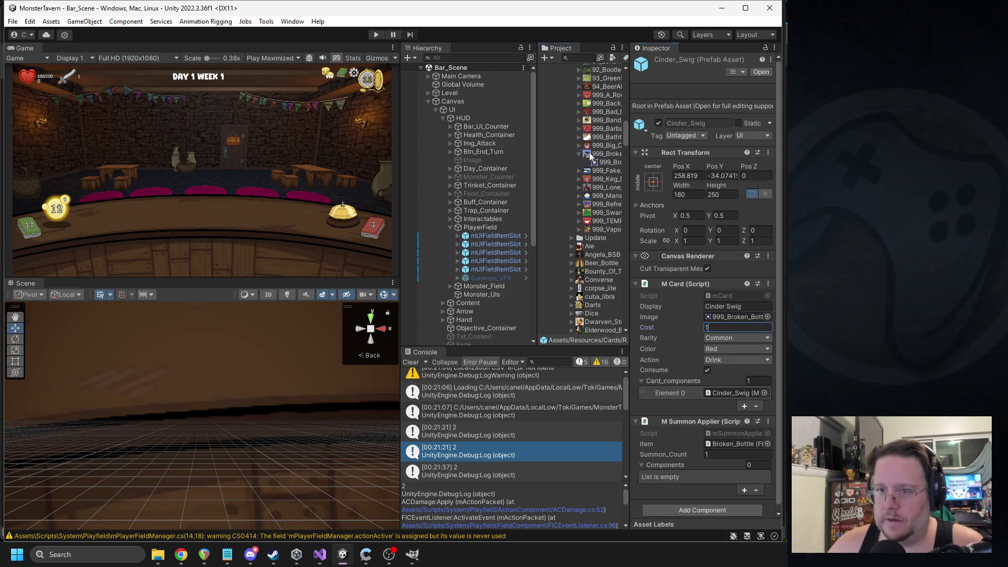
Duplicate the 999_Broken_Bottle sprite as 999_Cinder_Swig and open it in Paint
left_click(599, 153)
key("ctrl+d")
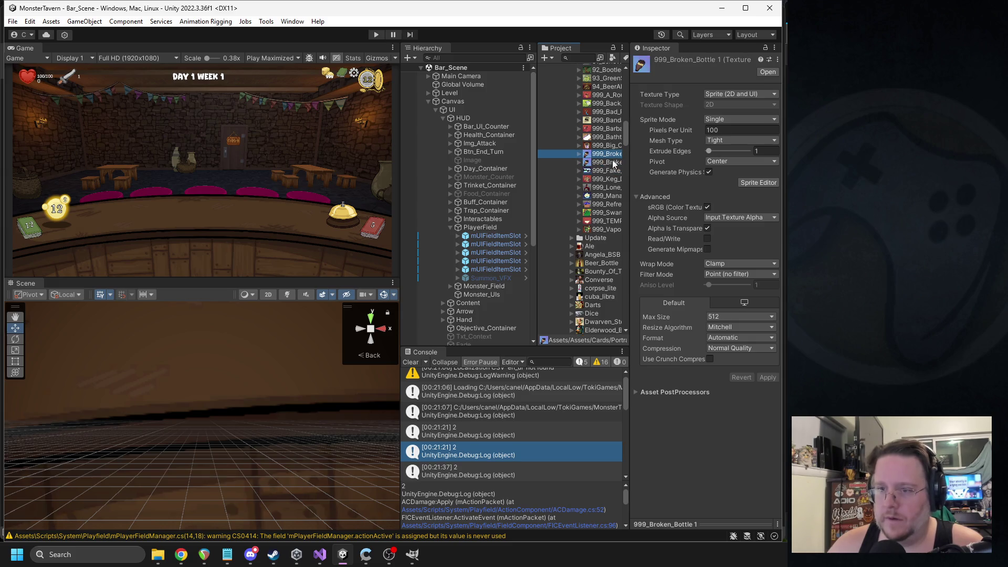
left_click(607, 154)
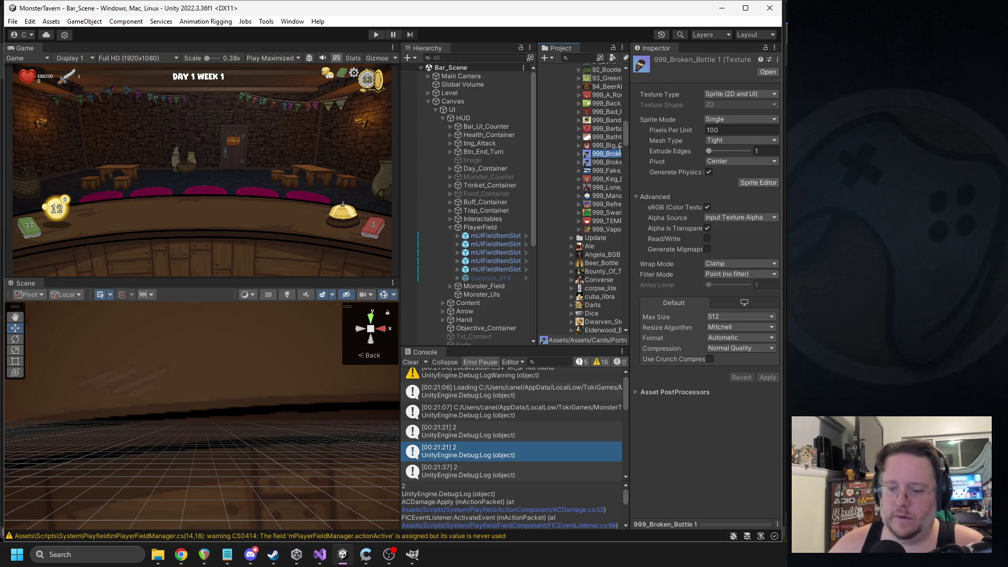
type("9_C")
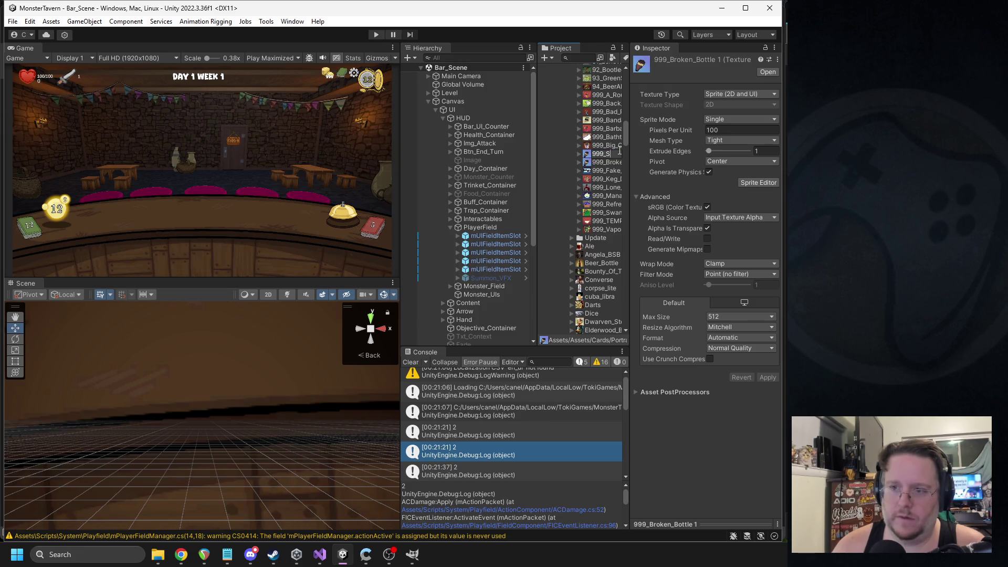
type("inder_Swig")
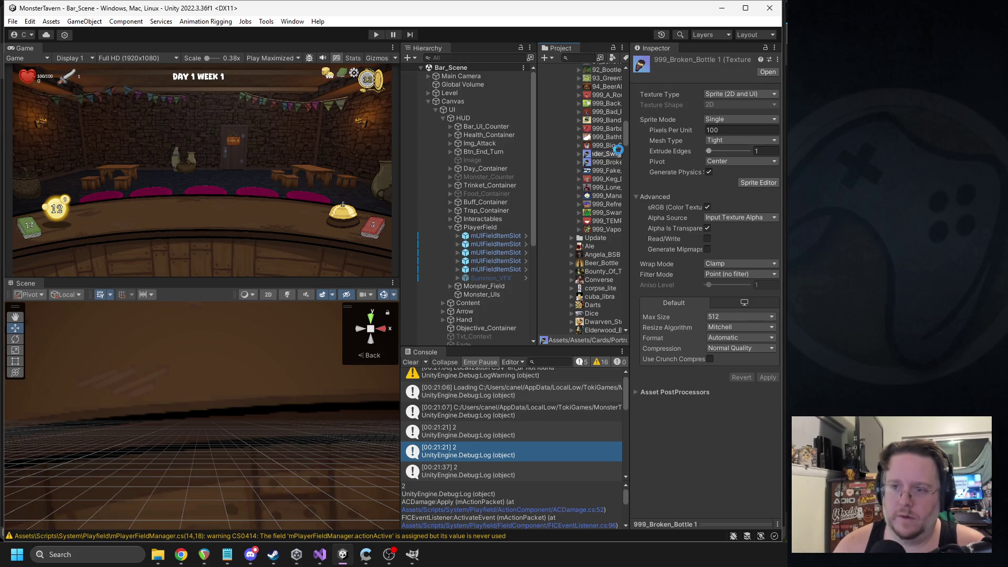
key("Return")
double_click(604, 164)
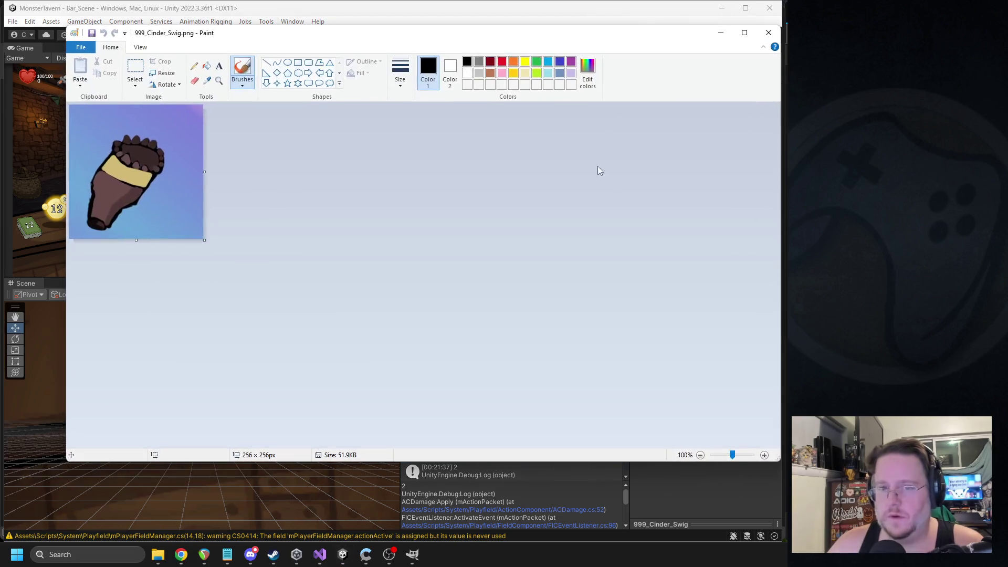
Close Paint and launch GIMP by searching Windows for 'gimp'
left_click(768, 33)
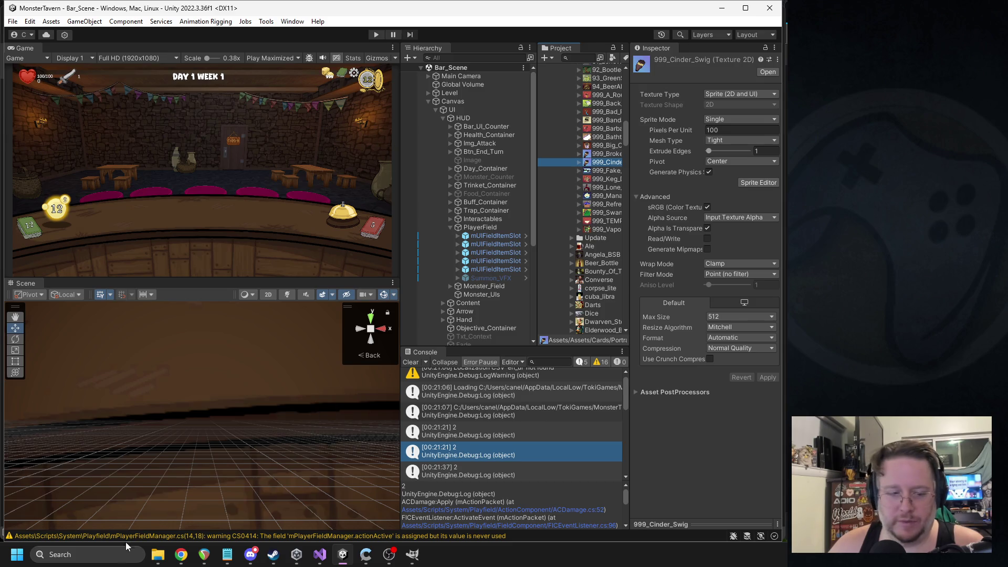
left_click(103, 543)
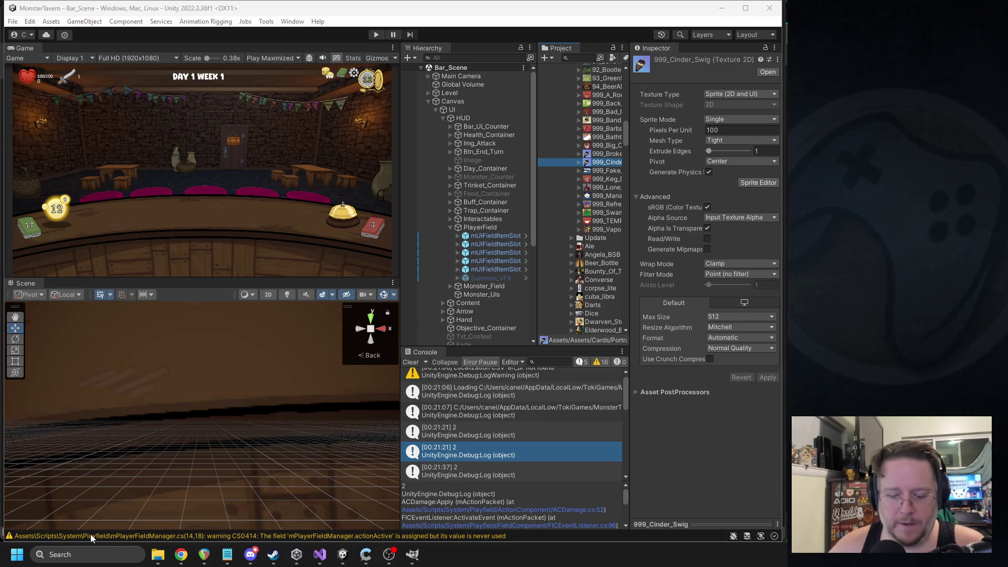
left_click(85, 549)
type("gimp")
key("Return")
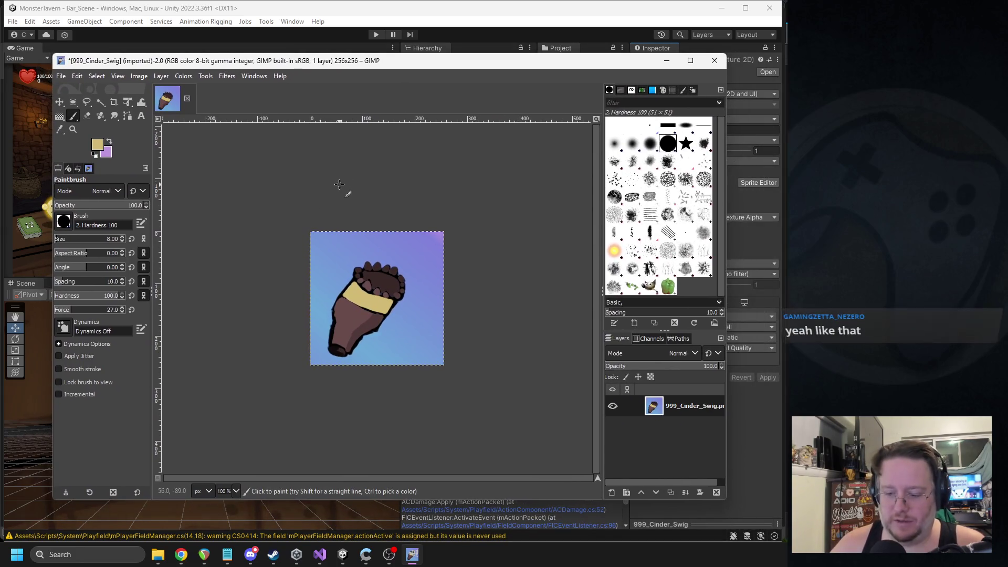
Fill the whole Cinder Swig image with the purple background colour
key("Delete")
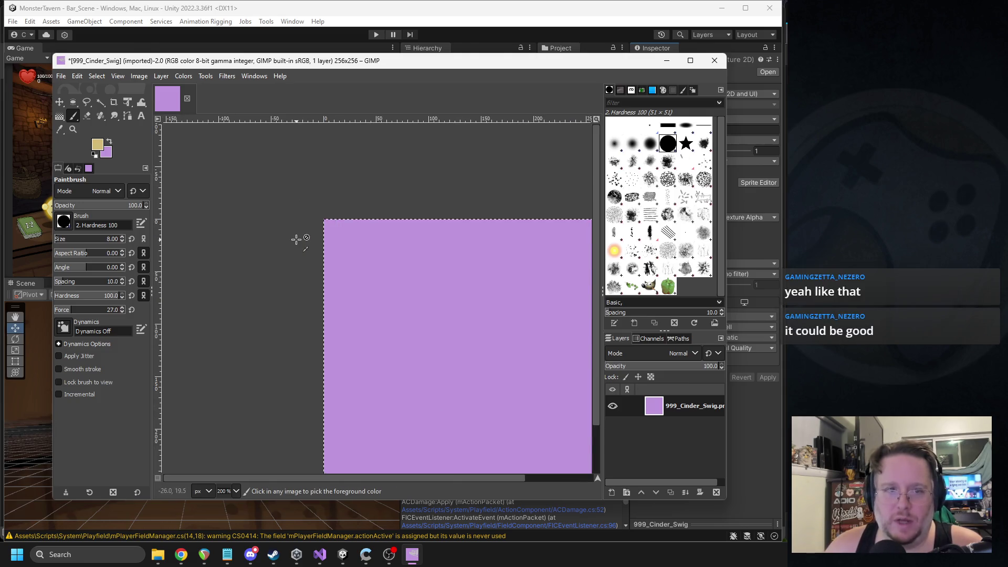
scroll(209, 202, "down", 2, "ctrl")
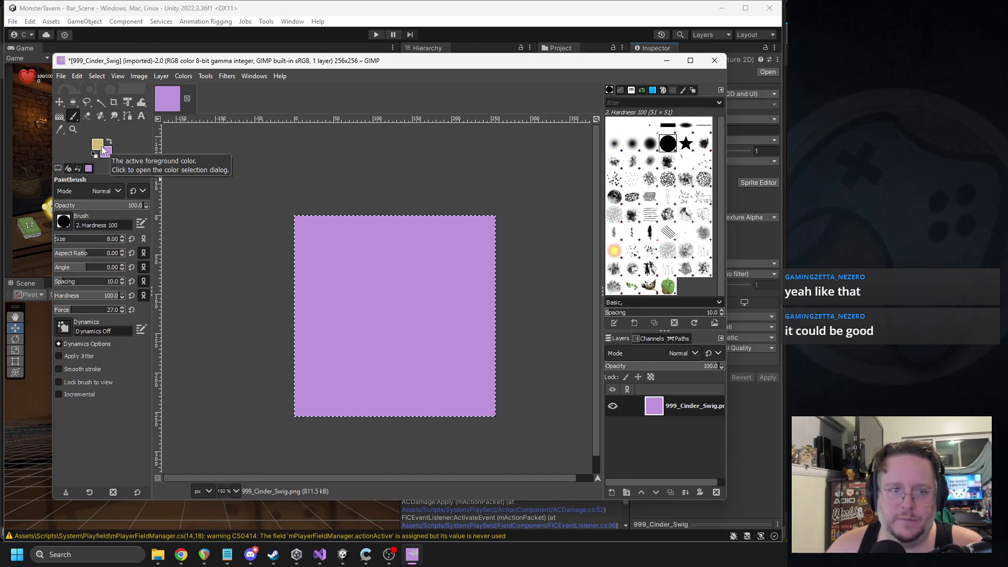
scroll(105, 205, "down", 1)
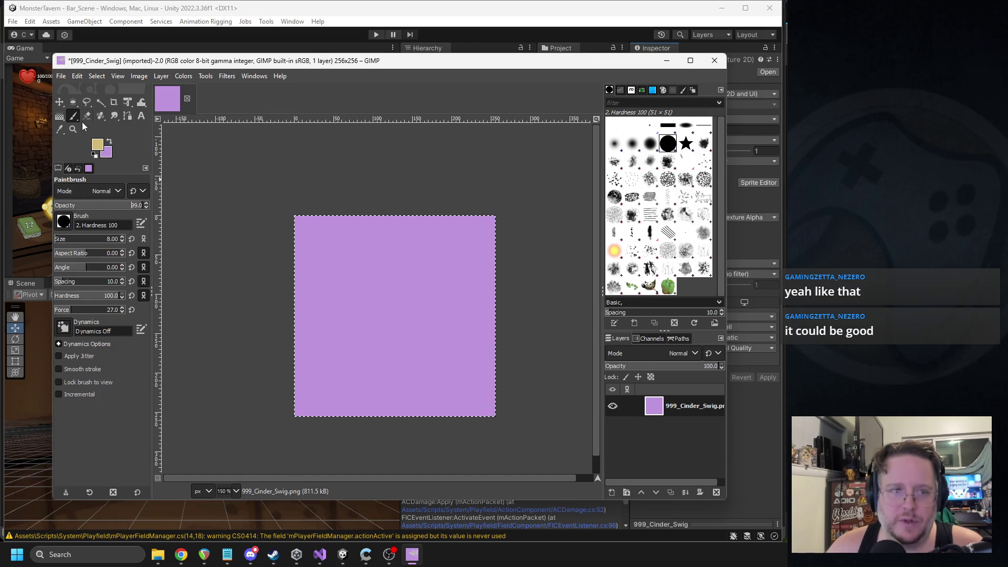
Choose the Gradient tool with the FG to BG (HSV clockwise) preset
left_click(61, 118)
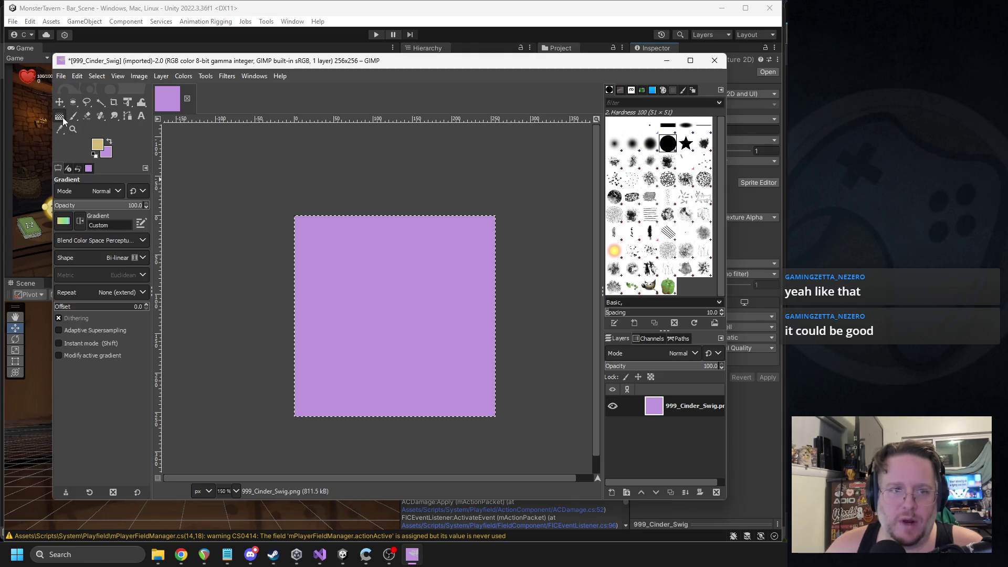
left_click(69, 222)
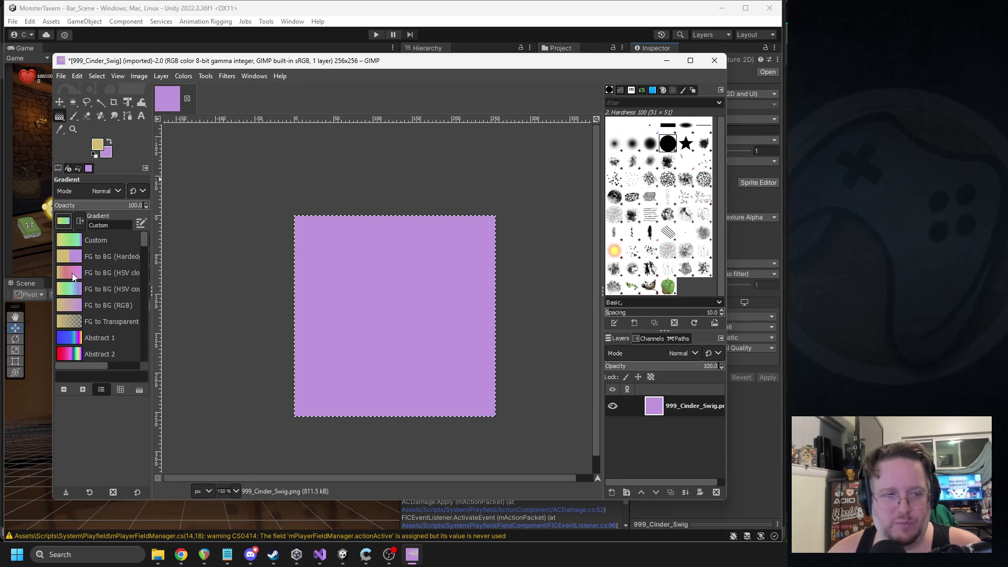
left_click(71, 273)
Lay a diagonal top-left to bottom-right gradient, adjusting its start point and midpoint
left_click_drag(299, 230, 480, 405)
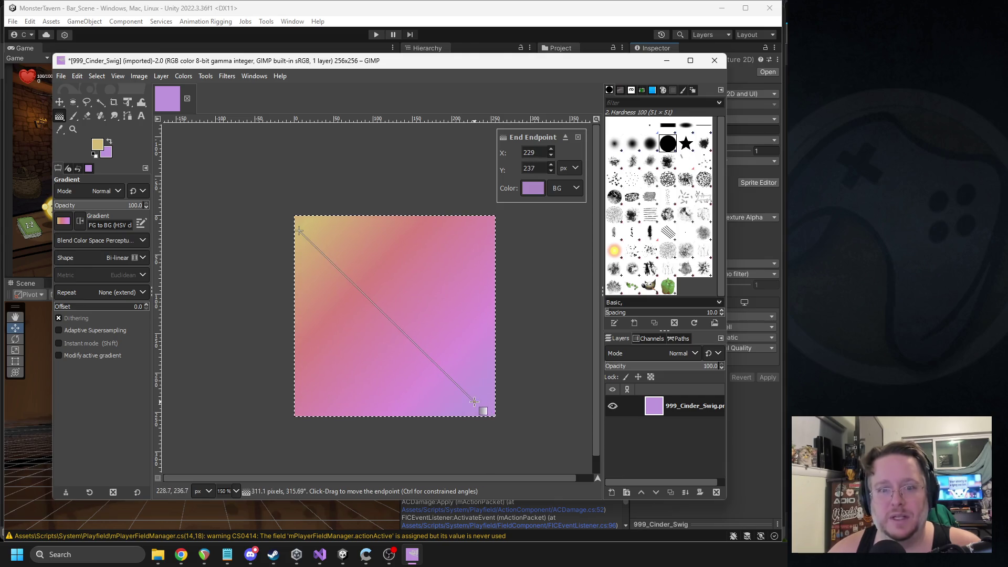
left_click_drag(299, 230, 308, 230)
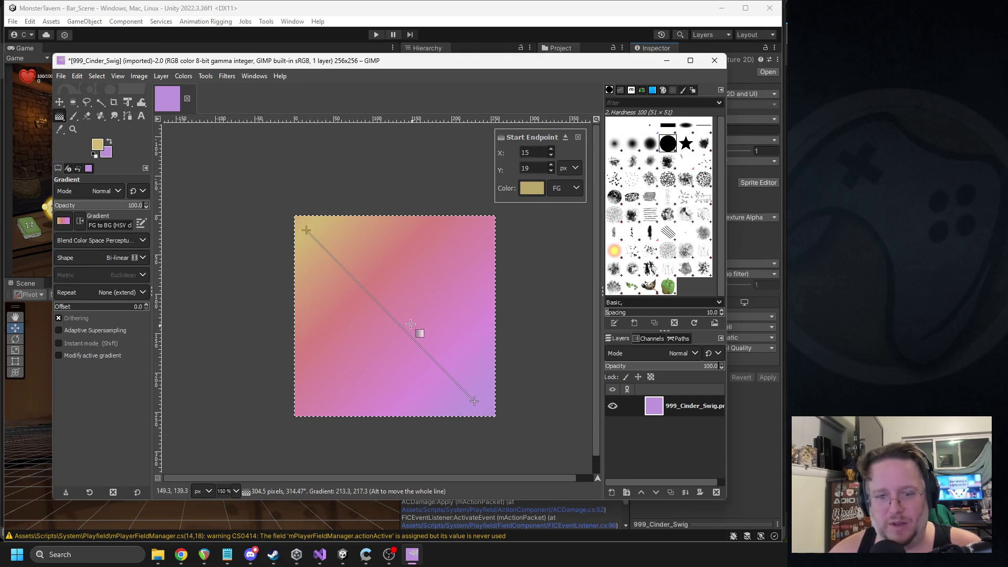
mouse_move(398, 327)
left_mouse_down()
mouse_move(417, 344)
mouse_move(368, 295)
mouse_move(388, 317)
left_mouse_up()
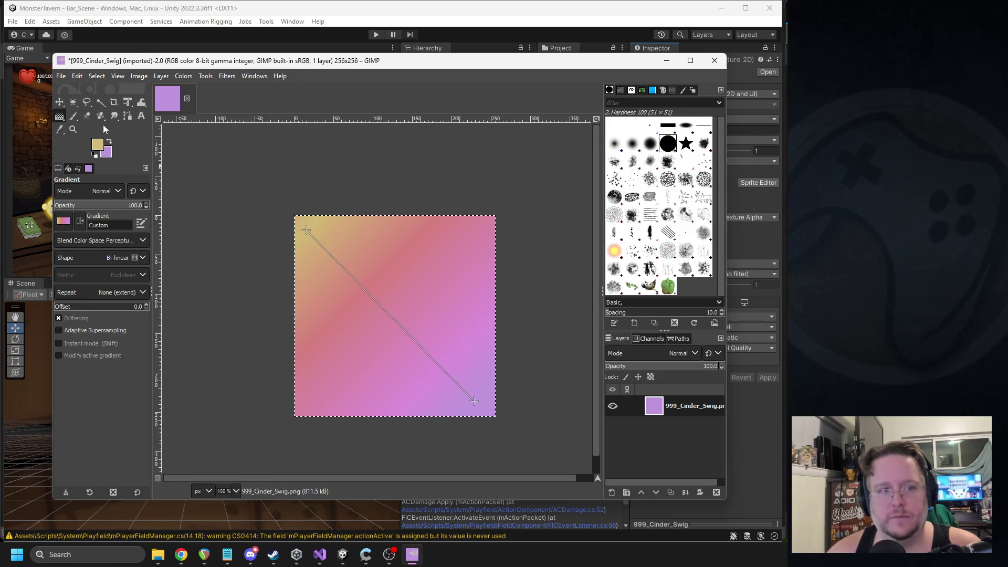
Switch to the Paintbrush with black as the foreground colour
left_click(78, 116)
left_click(97, 146)
left_click(207, 163)
left_click(286, 210)
scroll(388, 330, "up", 1)
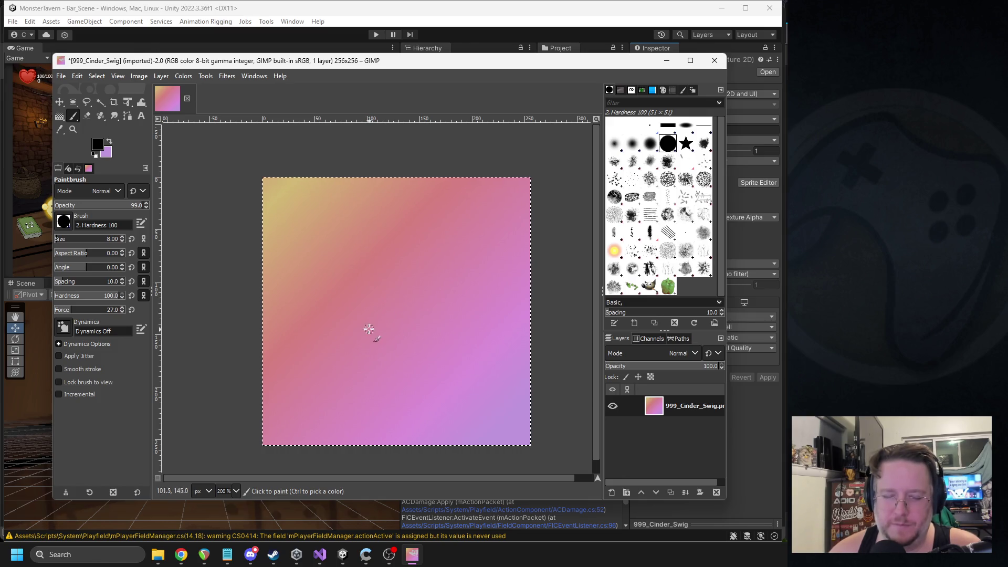
Draw the bucket's elliptical rim and try its sides, undoing the unsatisfactory strokes
mouse_move(383, 277)
left_mouse_down()
mouse_move(333, 314)
mouse_move(451, 318)
mouse_move(423, 275)
mouse_move(359, 273)
left_mouse_up()
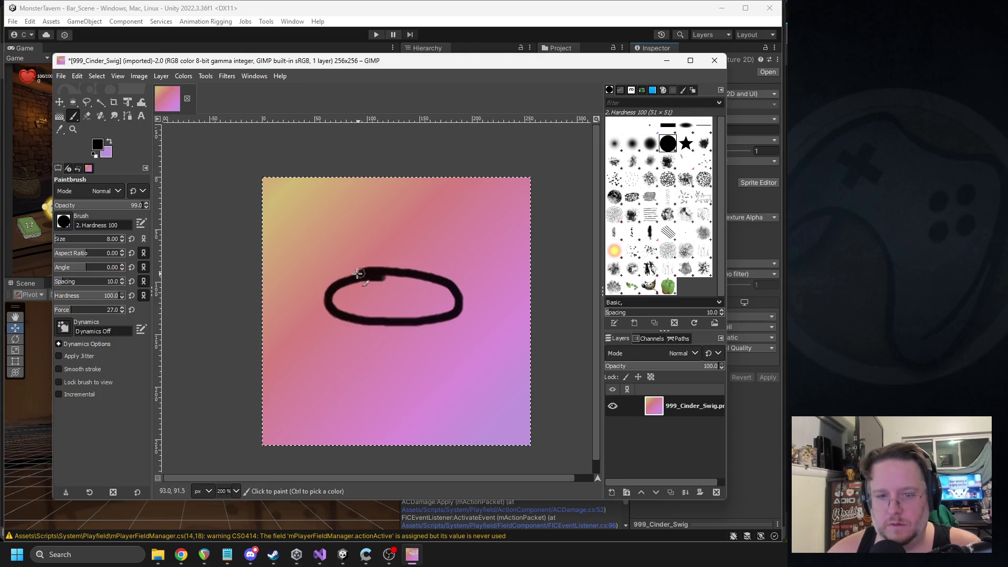
mouse_move(328, 309)
left_mouse_down()
mouse_move(349, 379)
mouse_move(410, 380)
left_mouse_up()
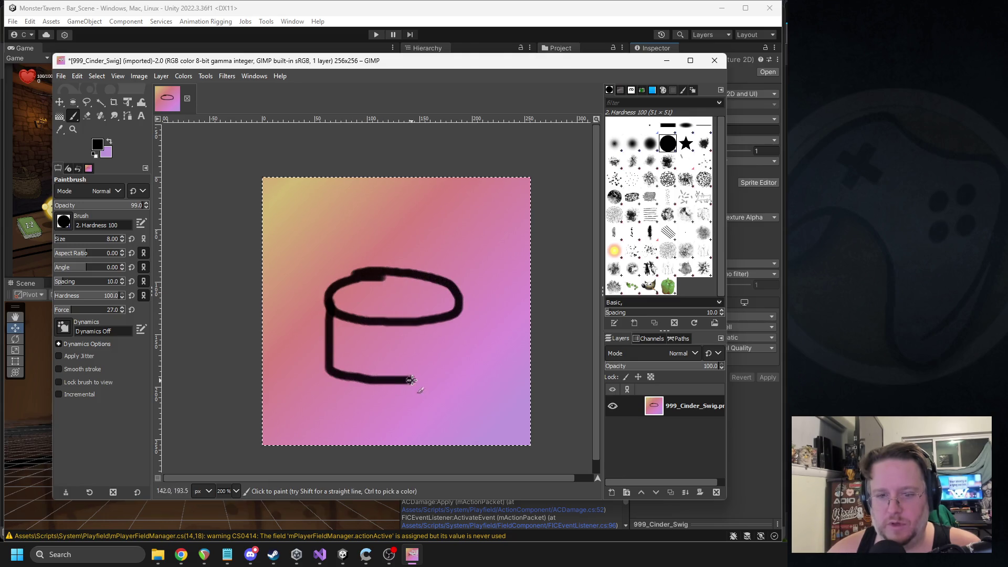
key("ctrl+z")
mouse_move(326, 306)
left_mouse_down()
mouse_move(331, 387)
mouse_move(357, 401)
mouse_move(461, 397)
mouse_move(464, 312)
left_mouse_up()
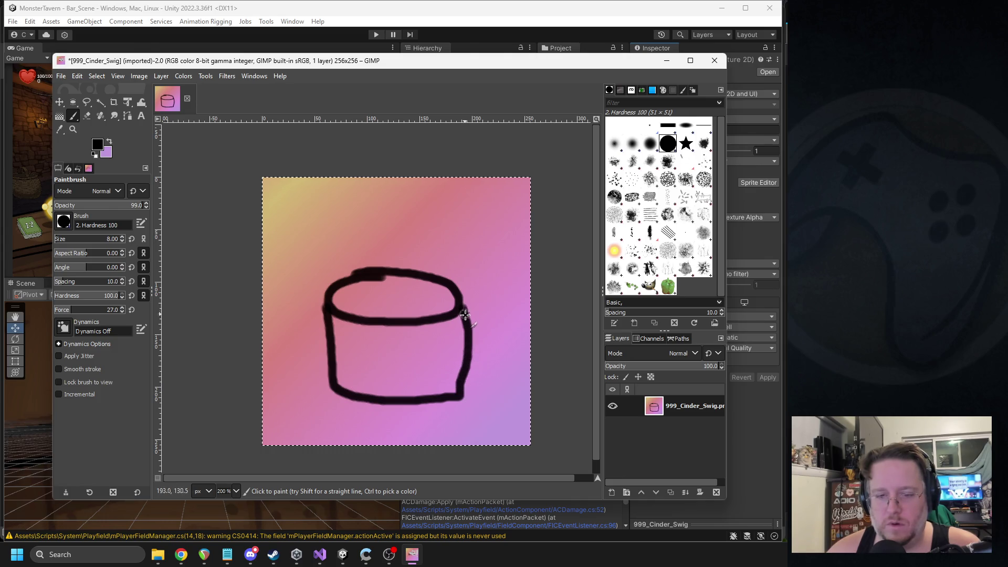
key("ctrl+z")
left_click_drag(327, 305, 333, 378)
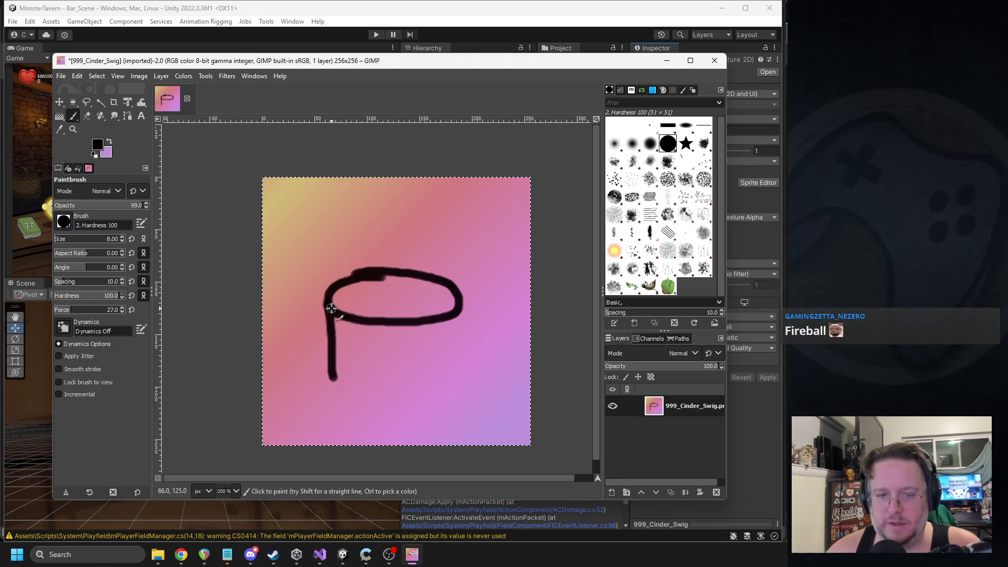
key("ctrl+z")
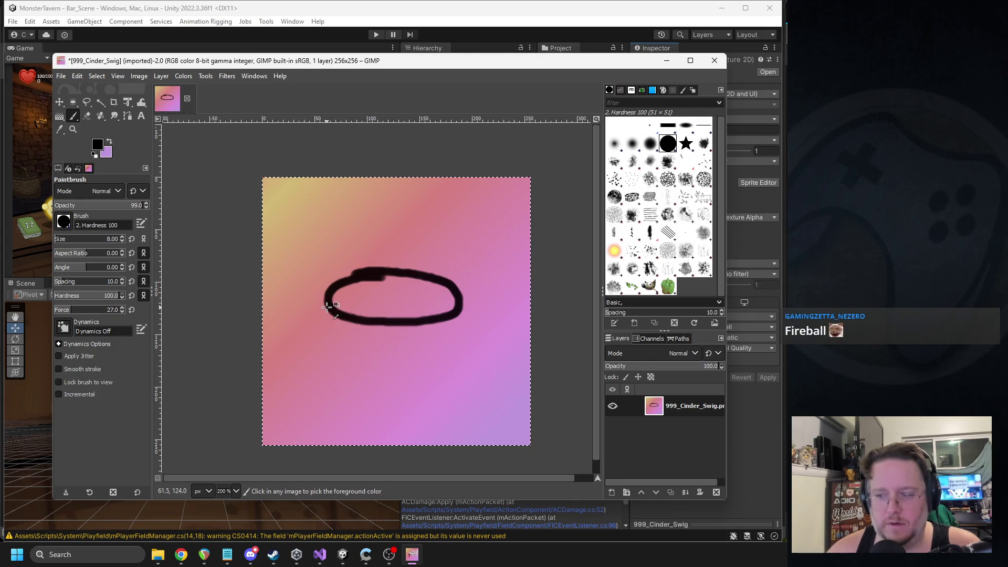
mouse_move(327, 307)
left_mouse_down()
mouse_move(330, 391)
mouse_move(400, 391)
left_mouse_up()
key("ctrl+z")
left_click_drag(327, 308, 321, 384)
key("ctrl+z")
left_click_drag(325, 305, 326, 377)
key("ctrl+z")
mouse_move(326, 305)
left_mouse_down()
mouse_move(333, 383)
mouse_move(458, 384)
mouse_move(460, 308)
mouse_move(460, 372)
left_mouse_up()
key("ctrl+z")
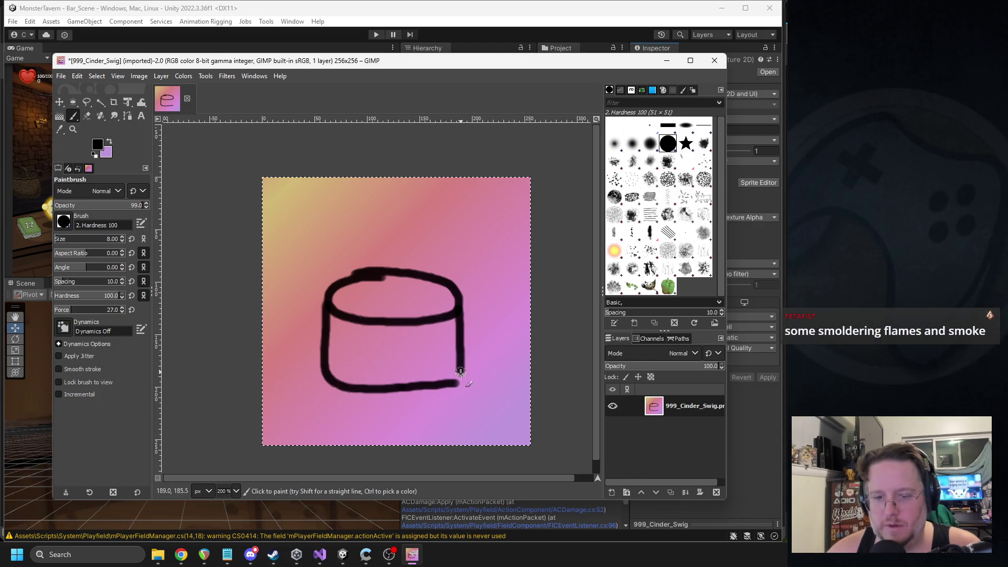
Draw a handle looping over the rim and paint the bucket's right side
mouse_move(408, 287)
left_mouse_down()
mouse_move(405, 265)
mouse_move(425, 242)
mouse_move(473, 274)
mouse_move(485, 332)
left_mouse_up()
mouse_move(431, 303)
left_mouse_down()
mouse_move(454, 315)
mouse_move(501, 394)
mouse_move(488, 330)
mouse_move(461, 286)
left_mouse_up()
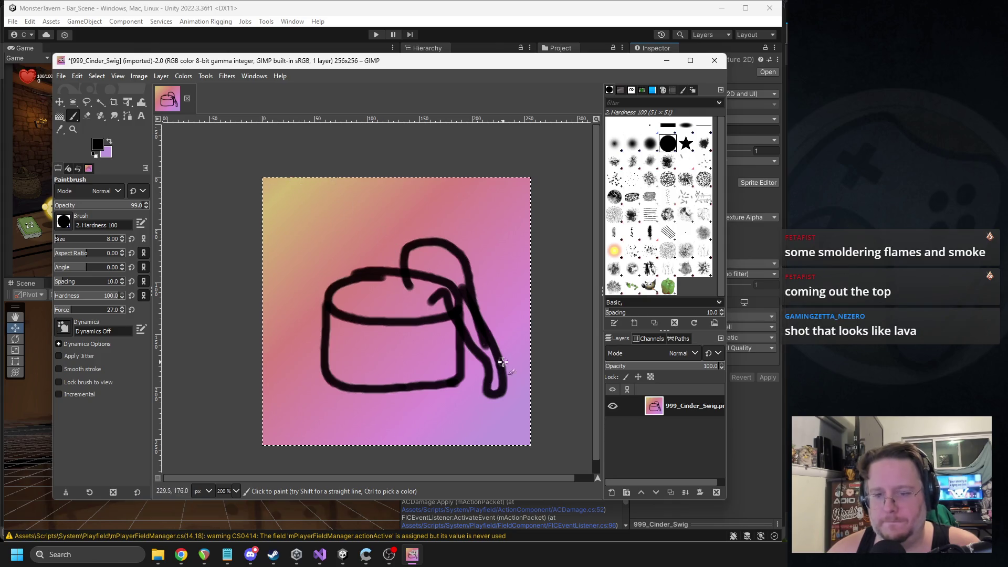
scroll(503, 362, "up", 2, "ctrl")
mouse_move(475, 408)
left_mouse_down()
mouse_move(490, 396)
mouse_move(453, 311)
mouse_move(477, 342)
mouse_move(479, 407)
mouse_move(466, 324)
mouse_move(422, 255)
left_mouse_up()
left_click(146, 203)
mouse_move(475, 382)
left_mouse_down()
mouse_move(488, 412)
mouse_move(450, 314)
mouse_move(448, 324)
mouse_move(418, 276)
mouse_move(432, 281)
mouse_move(417, 214)
left_mouse_up()
key("space")
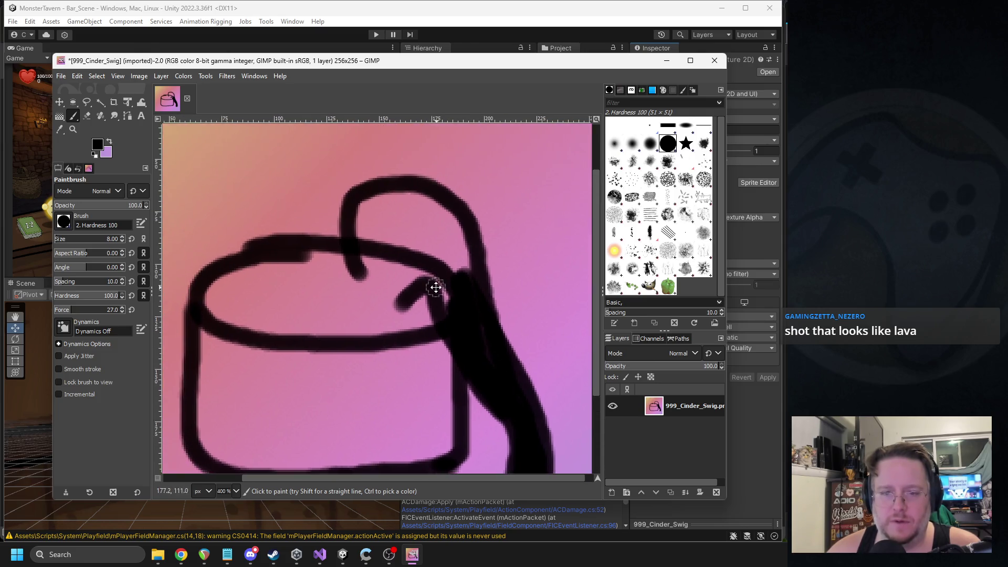
Thicken the handle loop's top, right side and inside
mouse_move(407, 302)
left_mouse_down()
mouse_move(370, 281)
mouse_move(364, 258)
mouse_move(385, 208)
mouse_move(457, 231)
left_mouse_up()
mouse_move(425, 202)
left_mouse_down()
mouse_move(383, 213)
mouse_move(471, 281)
left_mouse_up()
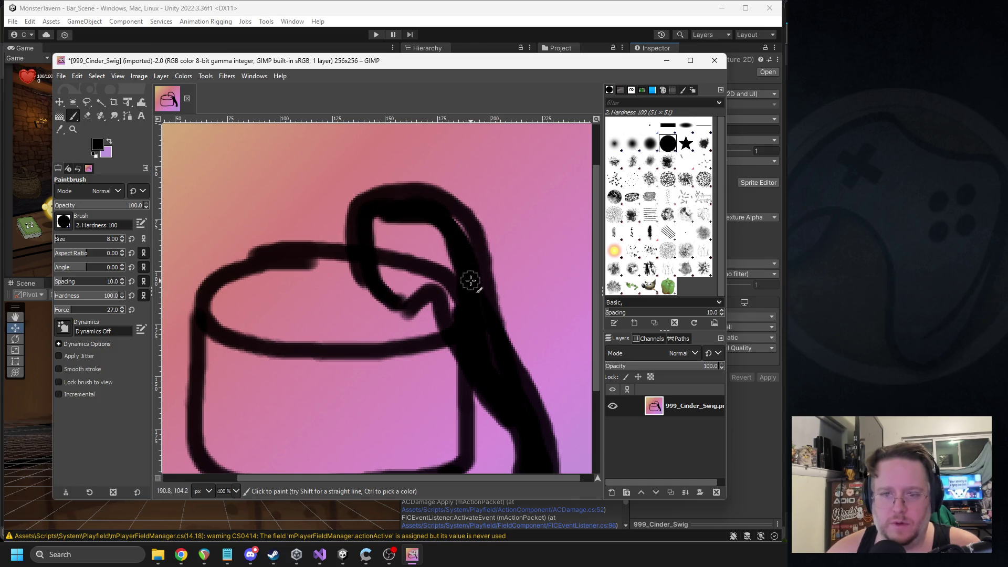
mouse_move(403, 211)
left_mouse_down()
mouse_move(466, 295)
mouse_move(470, 318)
mouse_move(430, 254)
mouse_move(378, 226)
mouse_move(399, 290)
mouse_move(380, 245)
mouse_move(411, 292)
mouse_move(412, 241)
mouse_move(467, 293)
mouse_move(449, 303)
mouse_move(410, 247)
mouse_move(411, 293)
mouse_move(427, 282)
mouse_move(406, 217)
left_mouse_up()
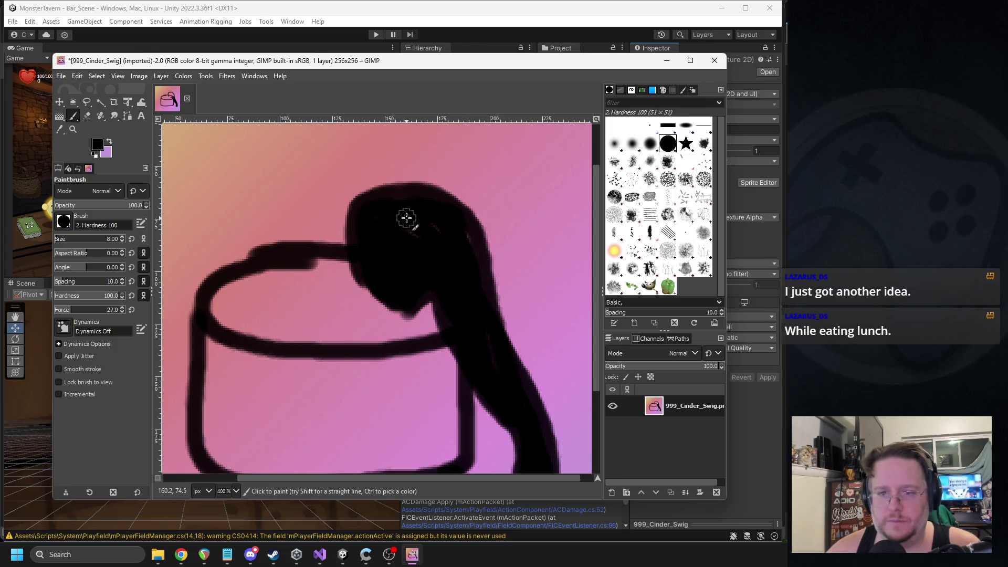
Paint band lines across the bucket just below its rim
scroll(342, 275, "down", 5)
scroll(342, 275, "left", 2)
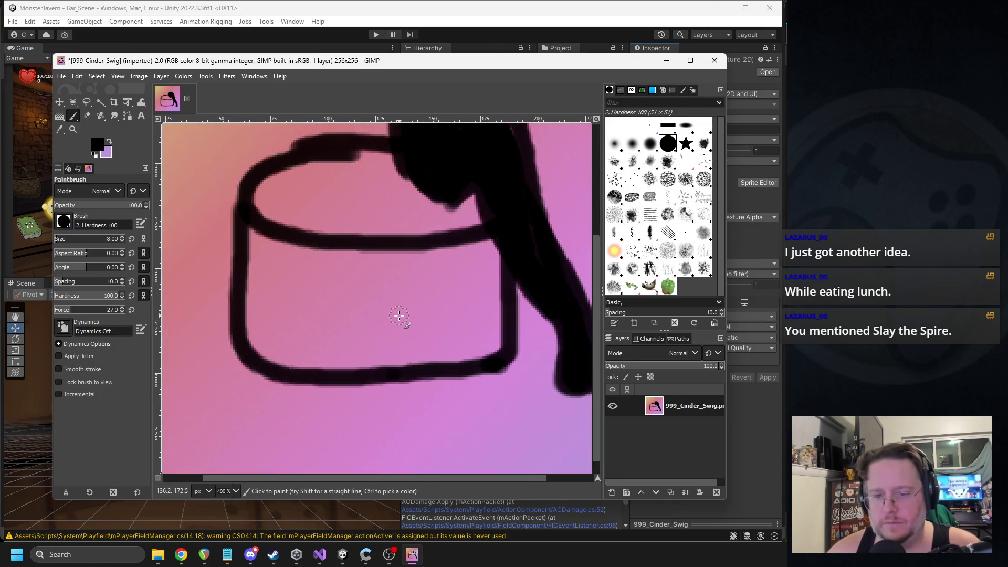
mouse_move(251, 253)
left_mouse_down()
mouse_move(267, 268)
mouse_move(382, 272)
mouse_move(500, 261)
left_mouse_up()
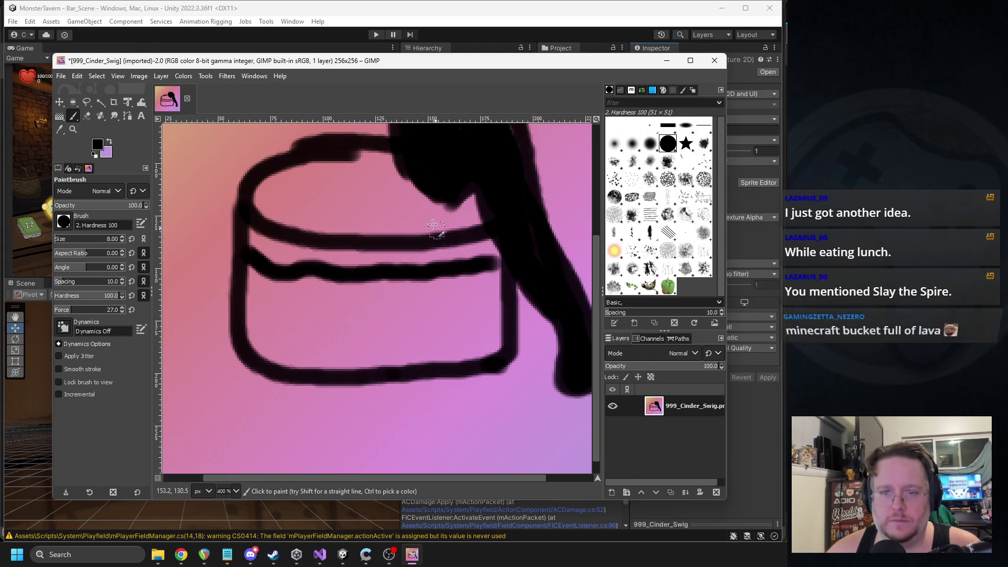
mouse_move(258, 207)
left_mouse_down()
mouse_move(383, 182)
mouse_move(475, 225)
left_mouse_up()
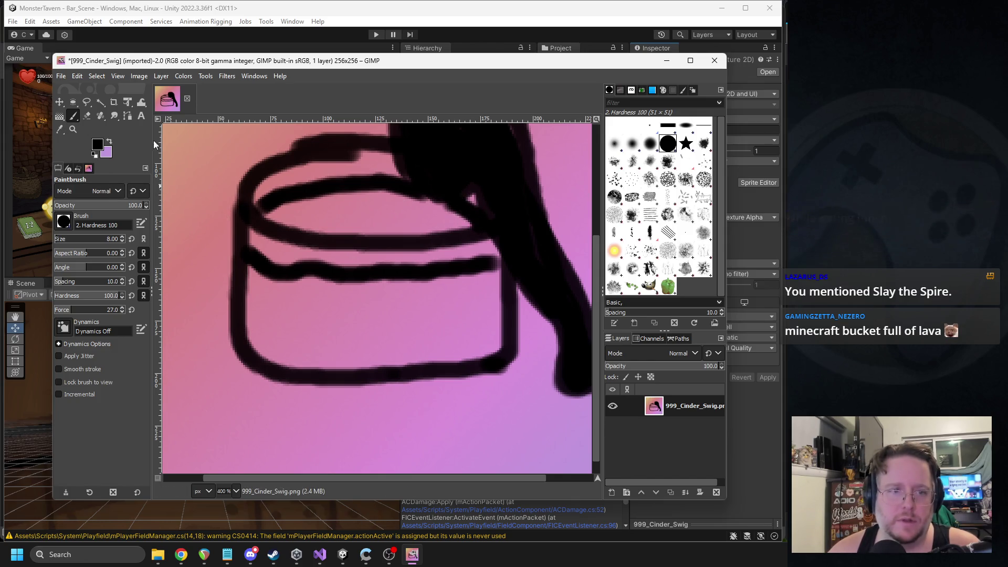
Reset the foreground painting colour to black after trying red
left_click(97, 144)
mouse_move(228, 96)
left_mouse_down()
mouse_move(224, 88)
mouse_move(215, 106)
mouse_move(202, 85)
left_mouse_up()
left_click(237, 210)
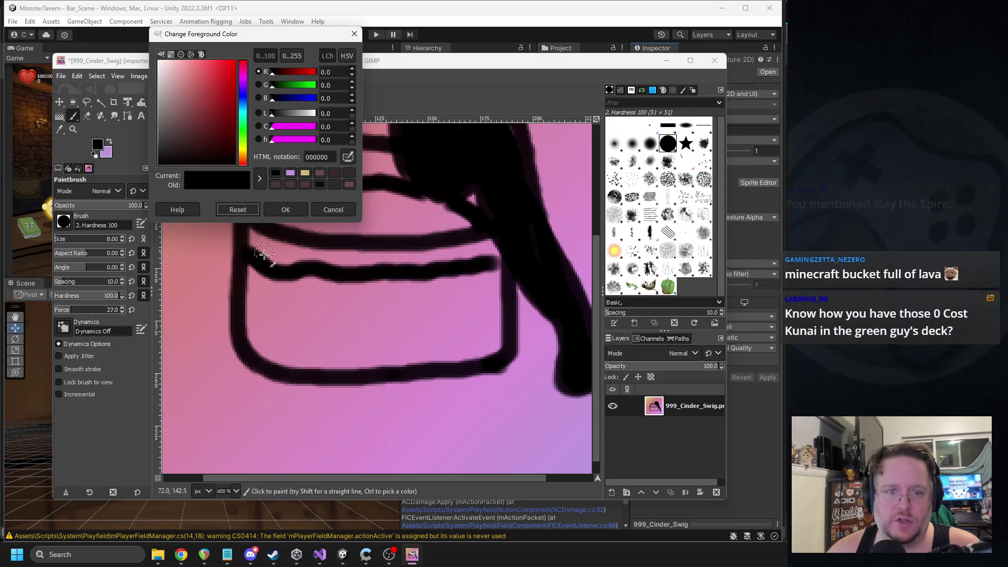